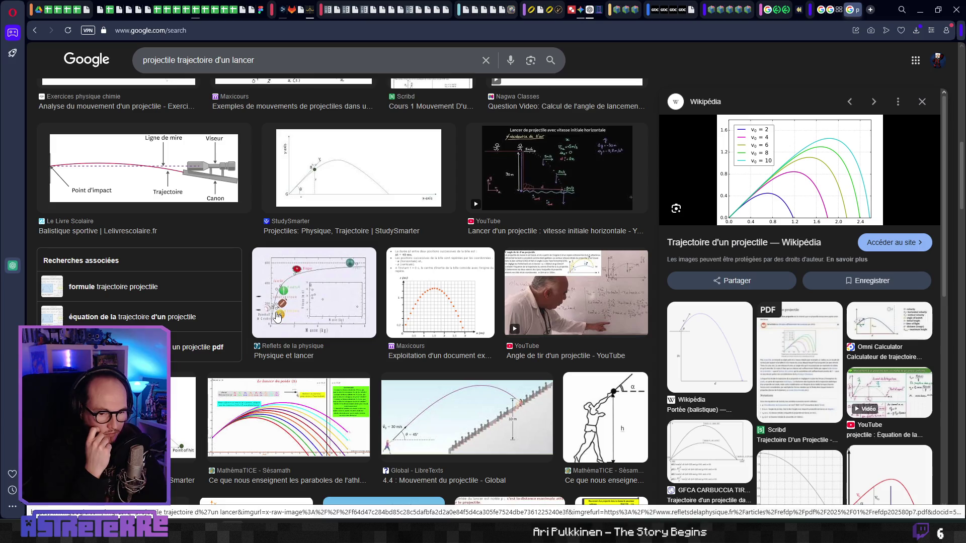
# - Scroll the projectile trajectory results and preview the golf shot and Faso e-education diagrams
pyautogui.scroll(-4, 276, 317)
pyautogui.scroll(-4, 700, 361)
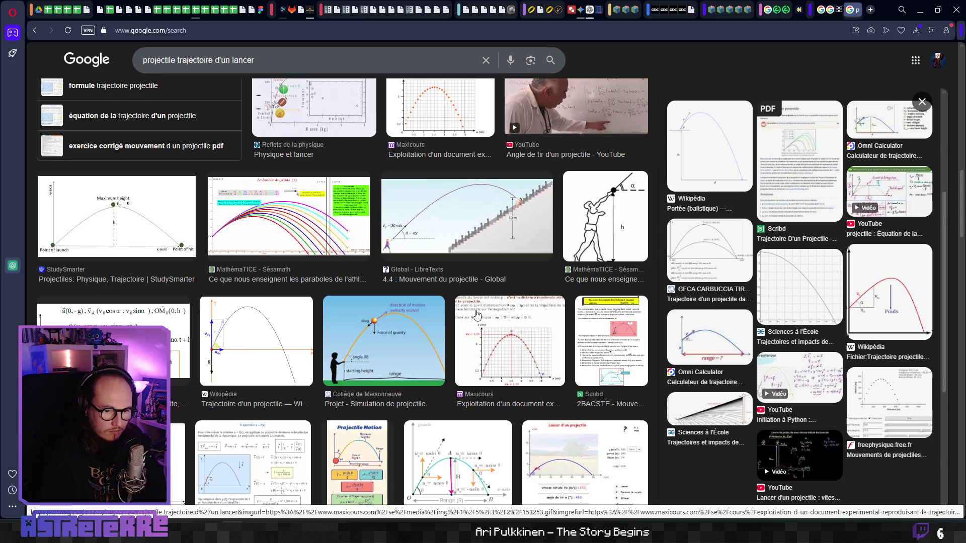
pyautogui.scroll(-3, 376, 302)
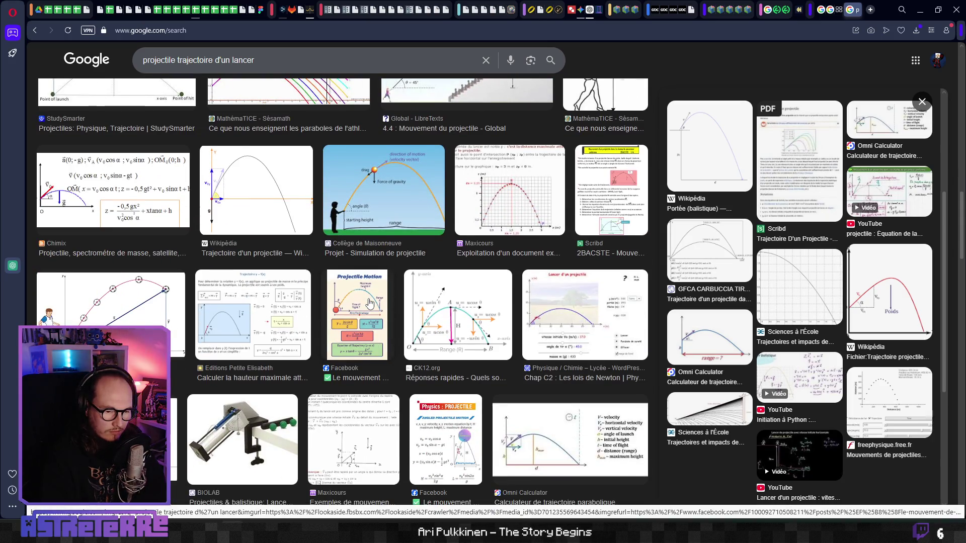
pyautogui.scroll(-1, 368, 302)
pyautogui.scroll(-2, 369, 302)
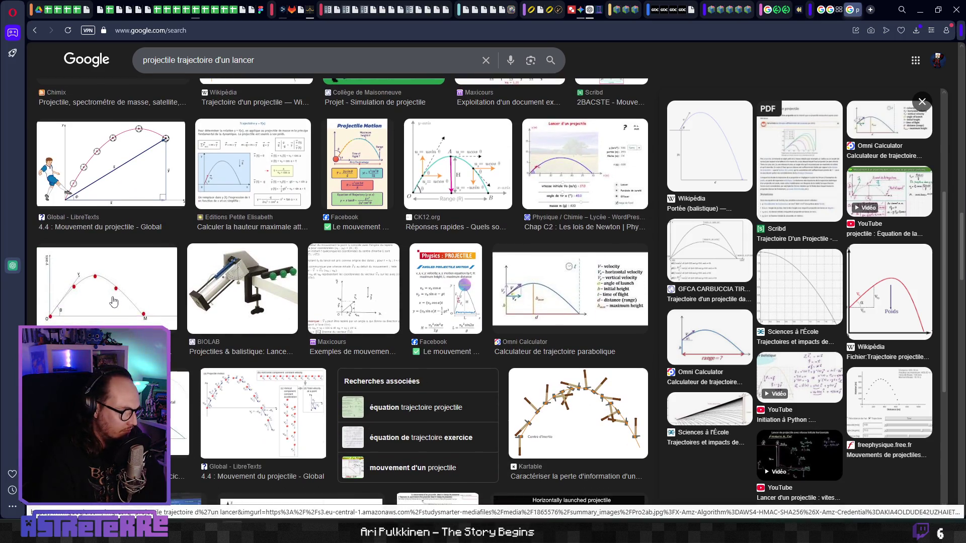
pyautogui.scroll(-1, 114, 302)
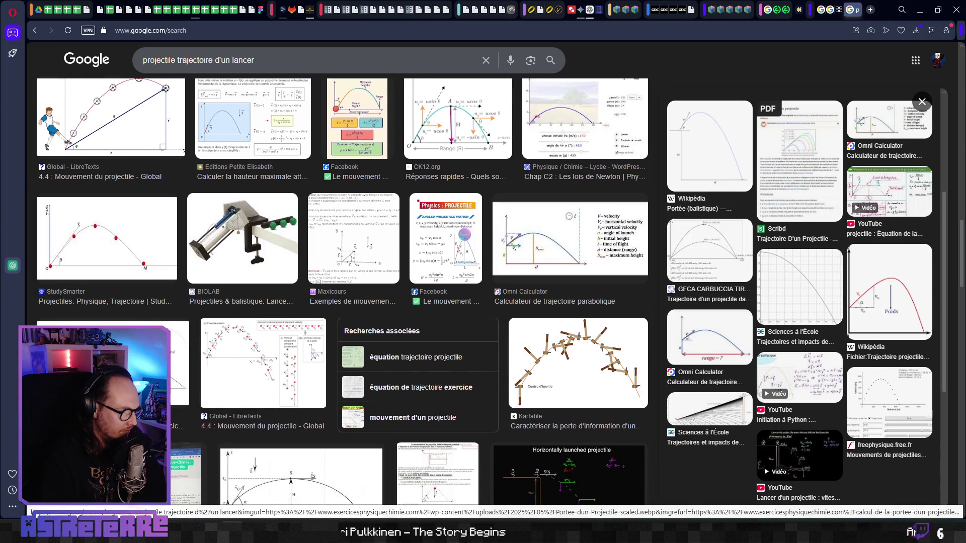
pyautogui.click(116, 362)
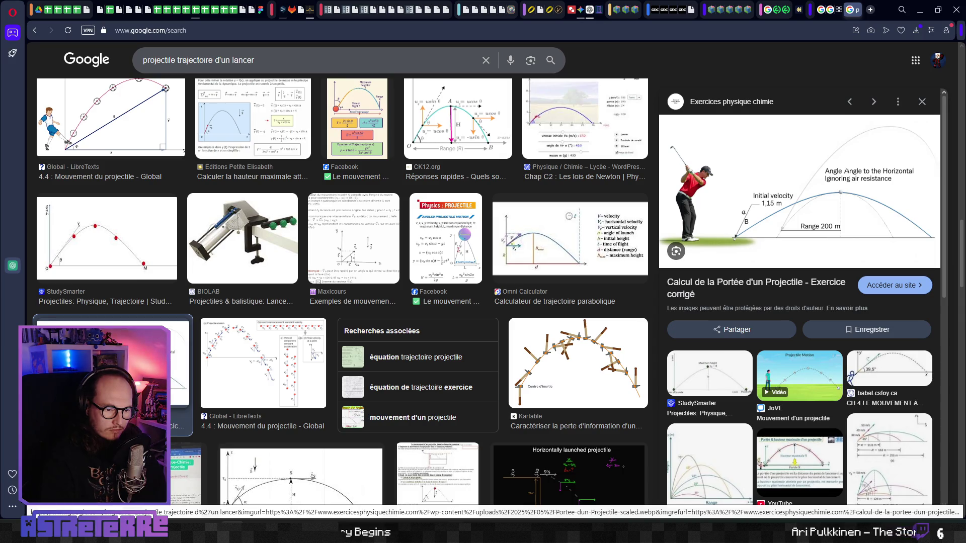
pyautogui.scroll(-4, 259, 294)
pyautogui.click(260, 294)
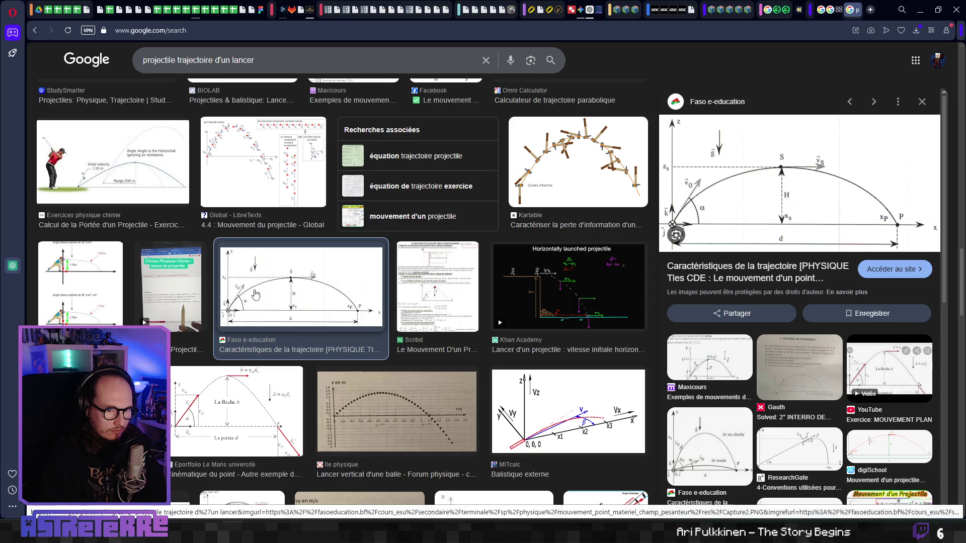
# - Preview the CK-12 downward projectile diagram, then the Surfcasting Méditerranée 60°/45°/15° chart
pyautogui.scroll(-2, 255, 294)
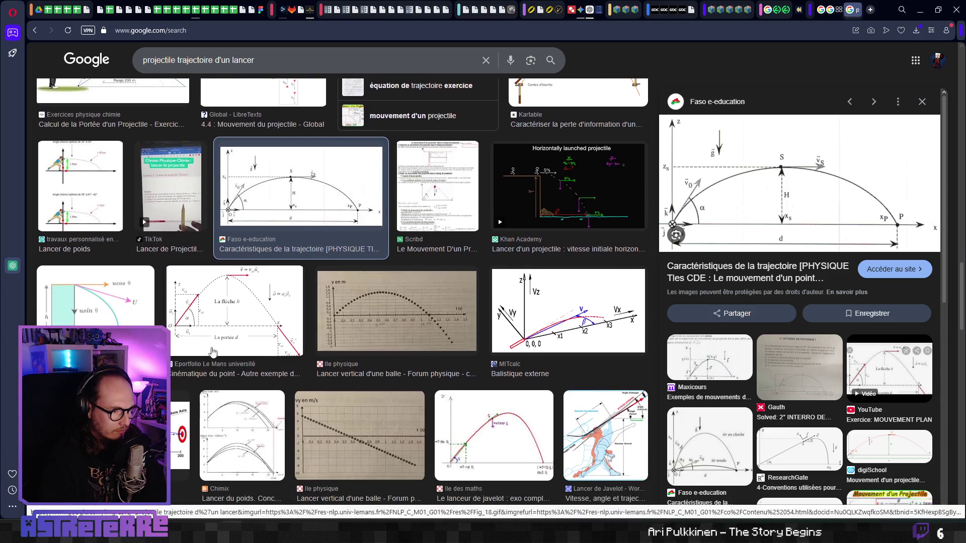
pyautogui.scroll(-1, 221, 331)
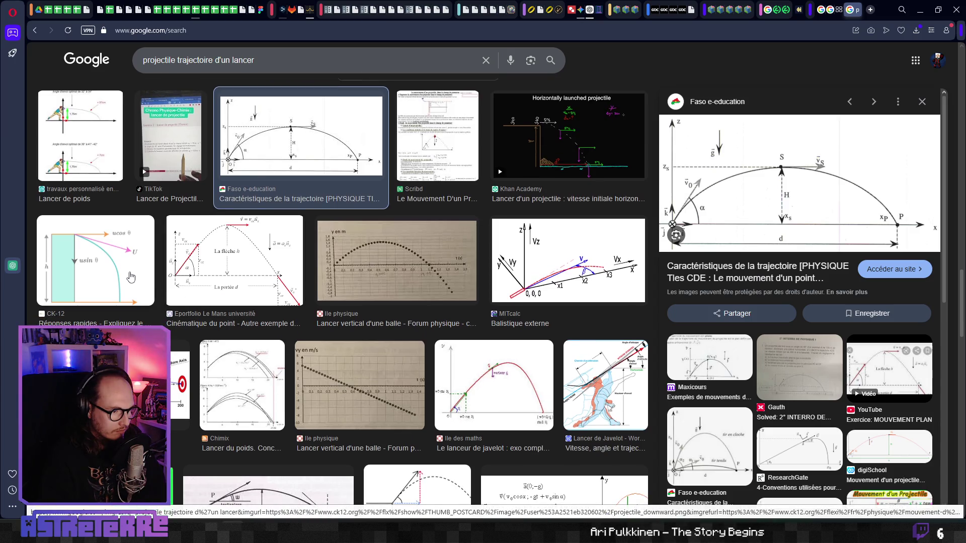
pyautogui.scroll(-1, 131, 277)
pyautogui.click(114, 227)
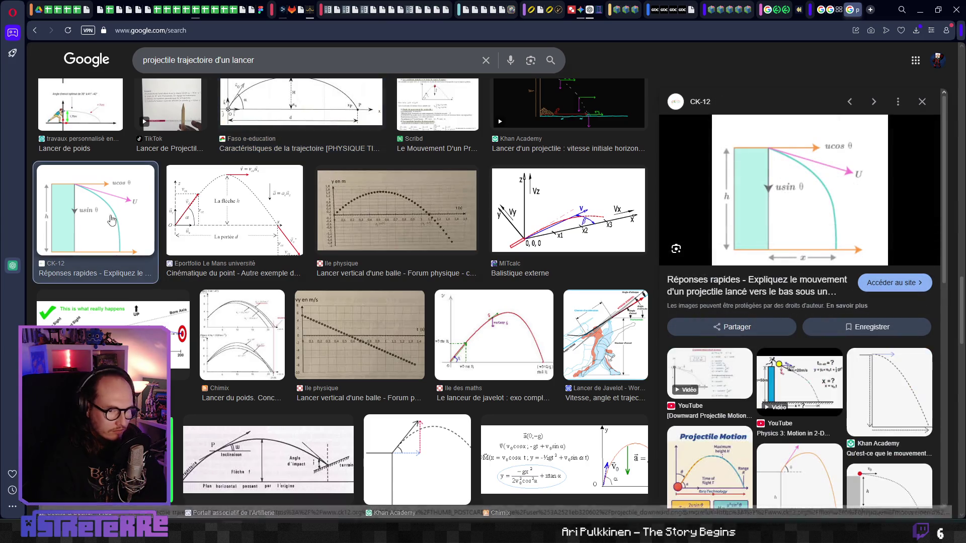
pyautogui.scroll(-5, 217, 329)
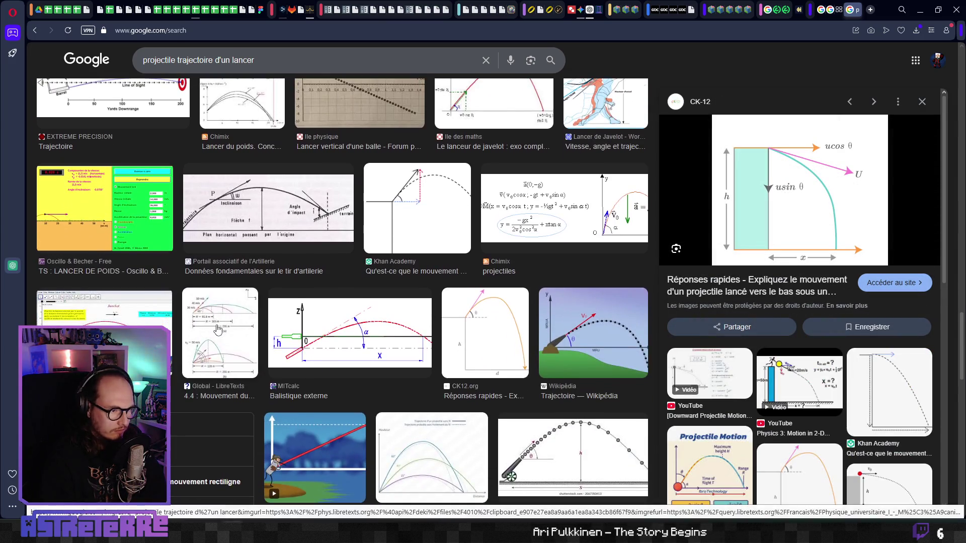
pyautogui.scroll(-1, 218, 330)
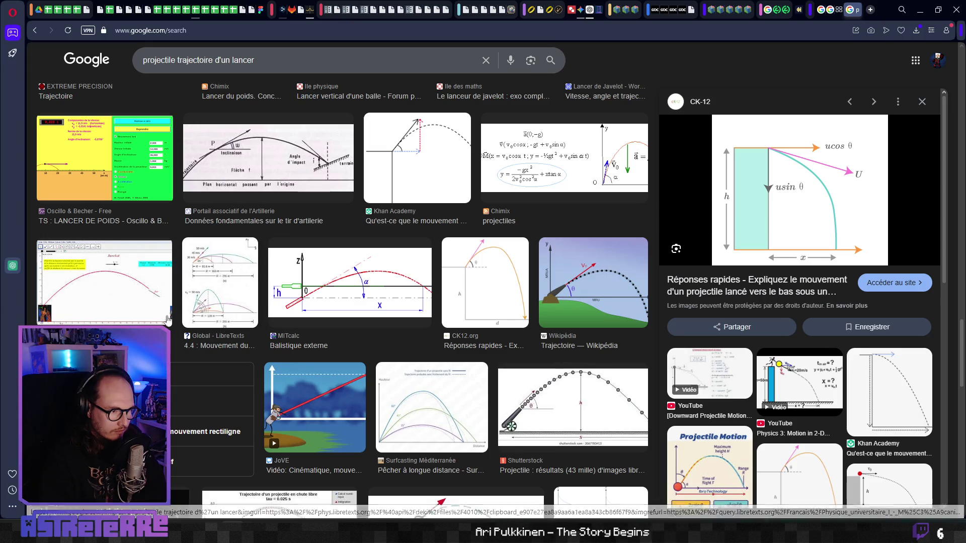
pyautogui.scroll(-3, 420, 275)
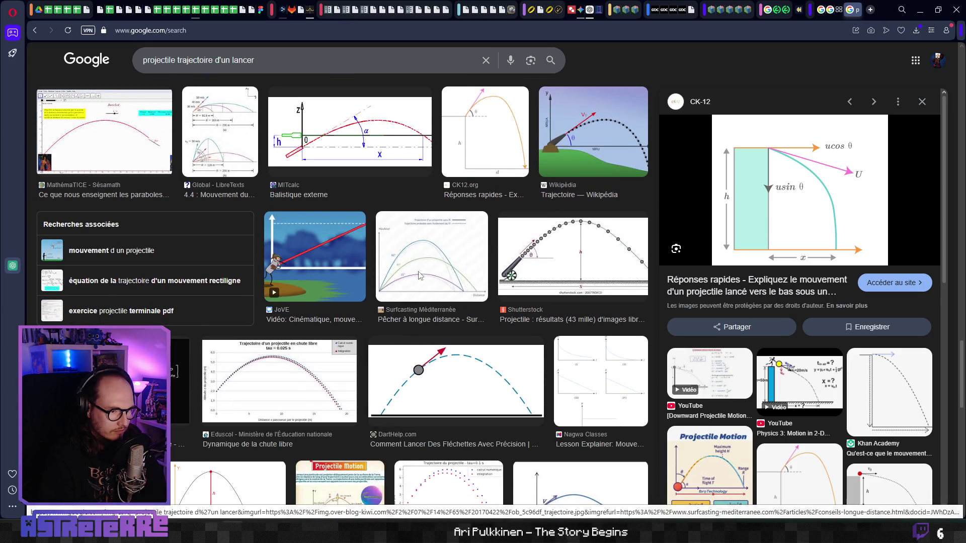
pyautogui.click(420, 276)
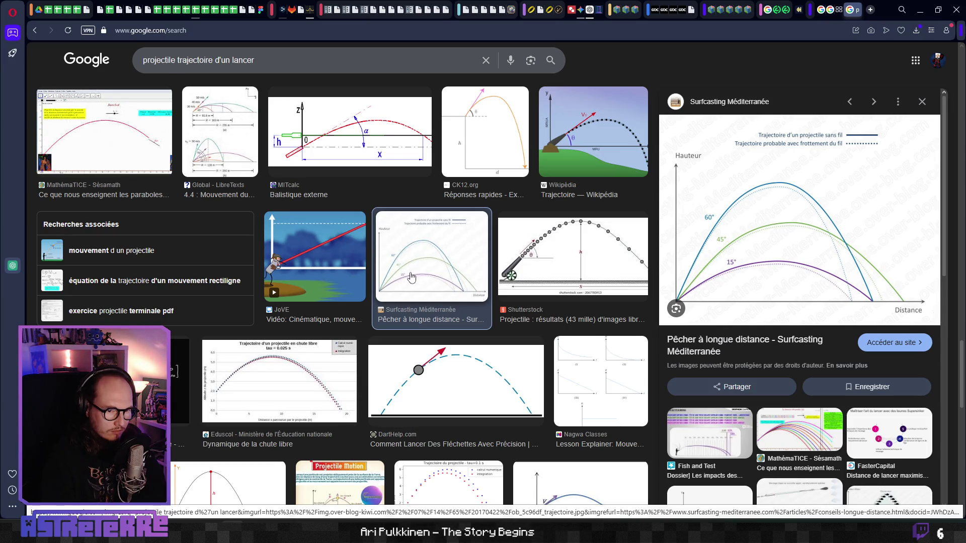
pyautogui.scroll(-3, 363, 291)
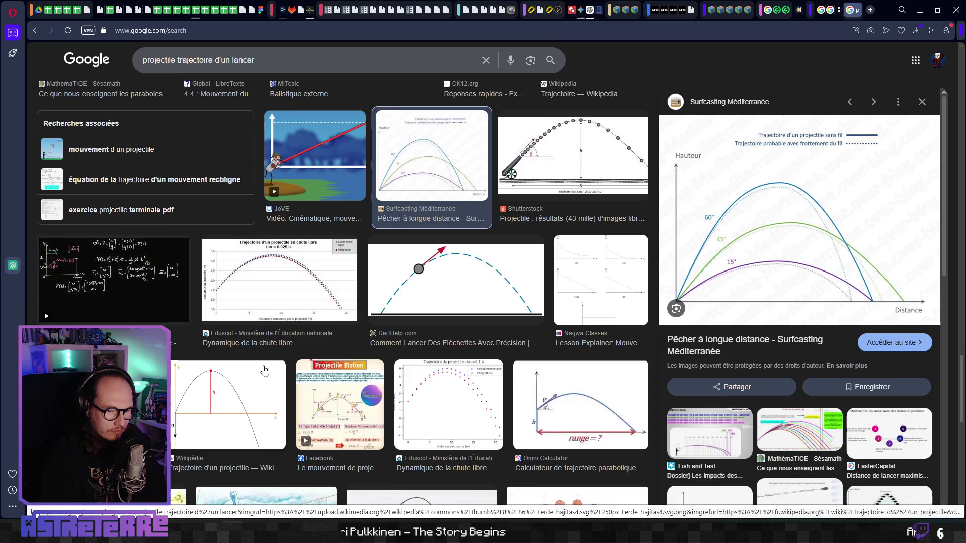
pyautogui.scroll(-1, 268, 369)
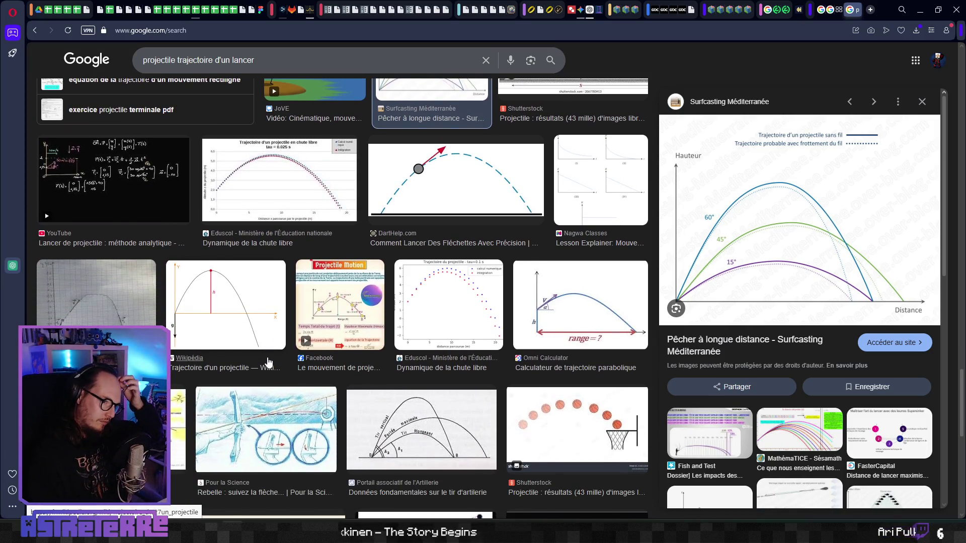
pyautogui.scroll(6, 268, 362)
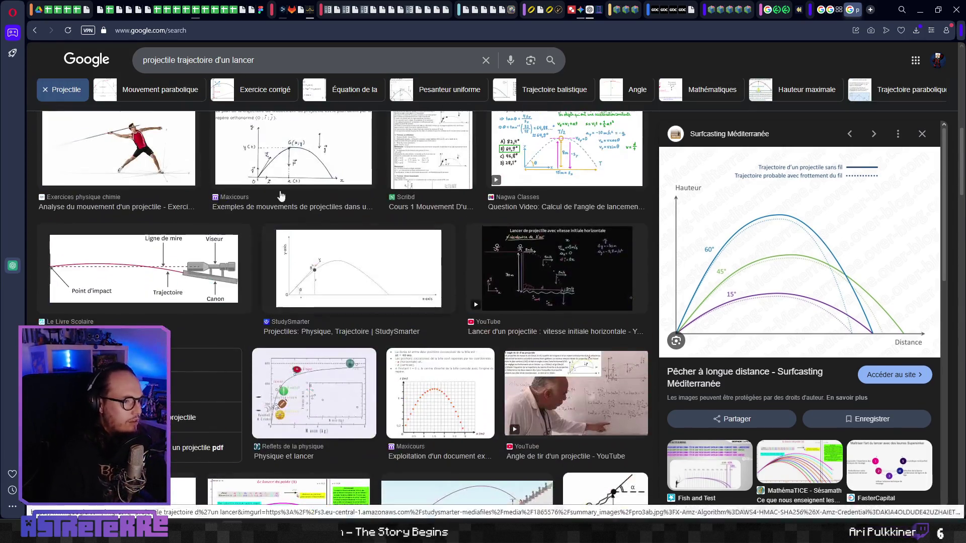
# - Search Google Images for 'courbe logarithmique'
pyautogui.tripleClick(242, 60)
pyautogui.write('courb')
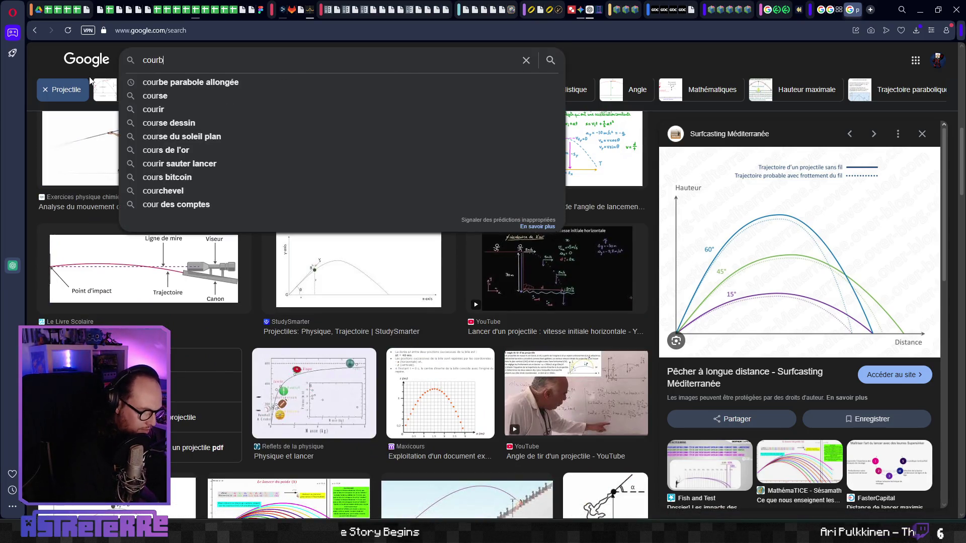
pyautogui.write('e logarithmique')
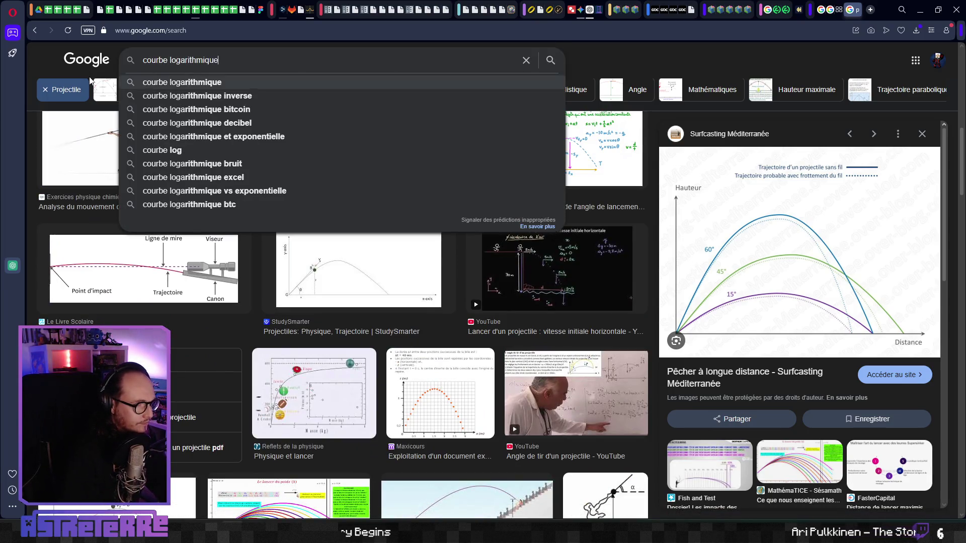
pyautogui.press('Return')
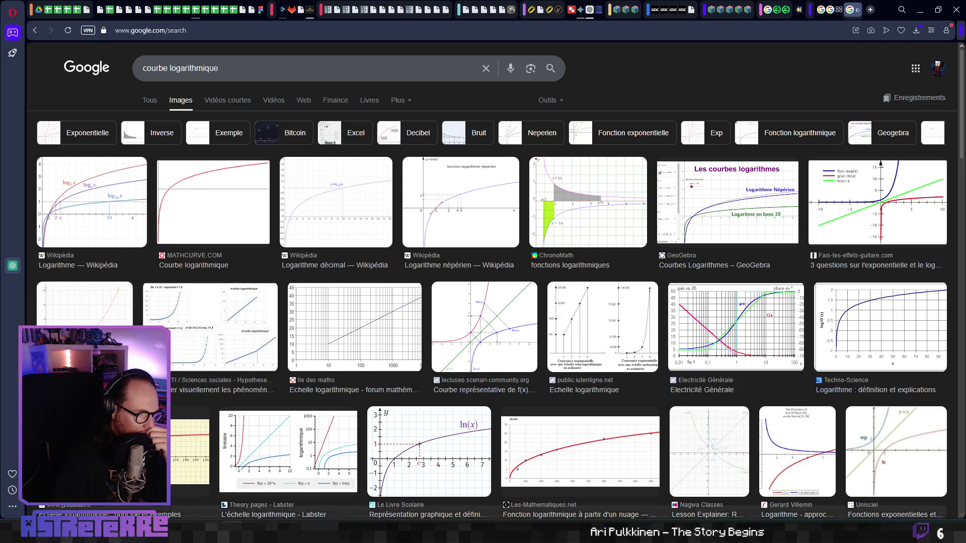
# - Change the query to 'courbe qui monte vite et redescend lentement' and search again
pyautogui.moveTo(218, 69); pyautogui.dragTo(178, 70)
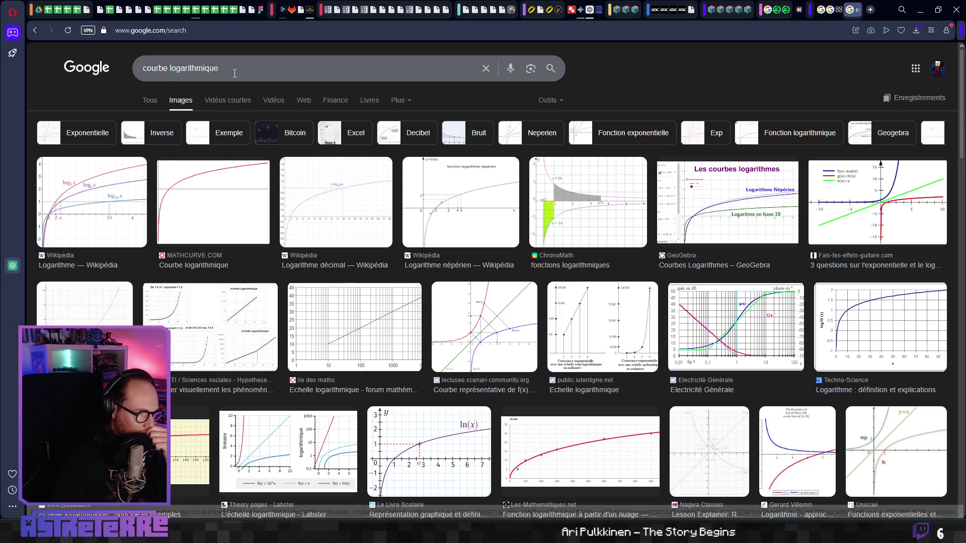
pyautogui.write('q')
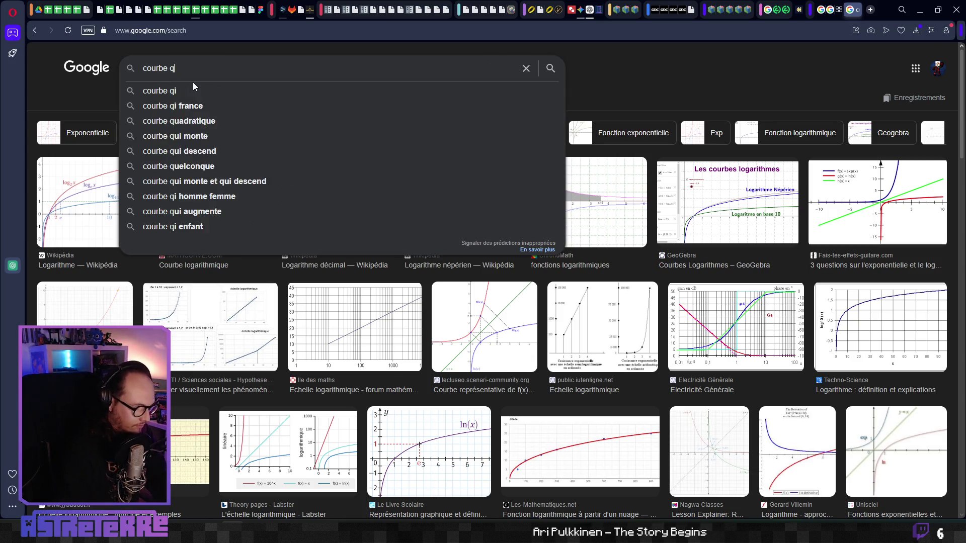
pyautogui.write('ui monte vite et res')
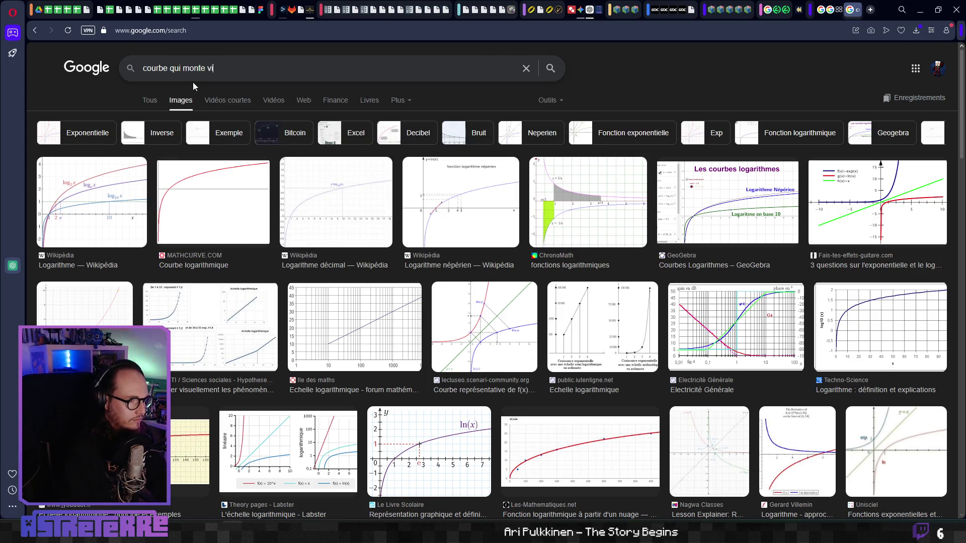
pyautogui.press('BackSpace')
pyautogui.write('desc')
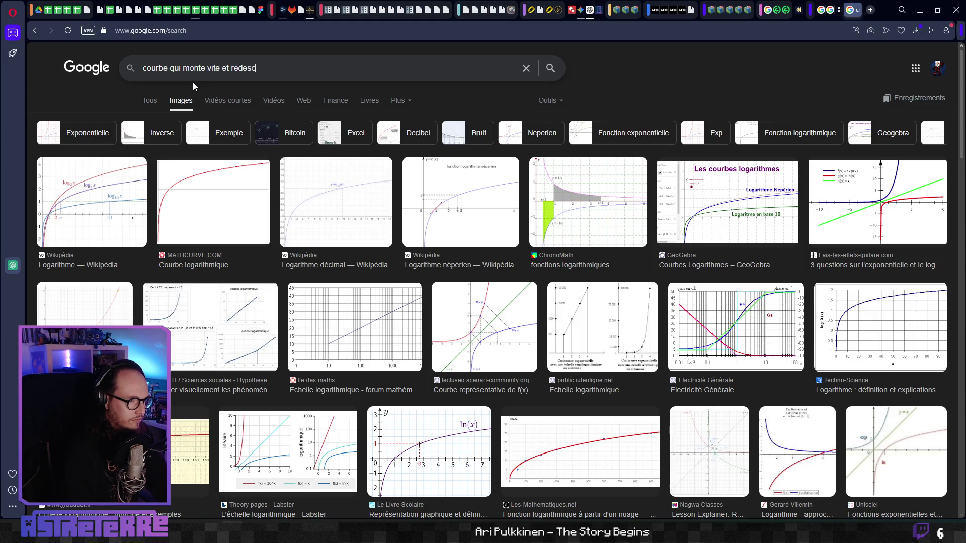
pyautogui.write('end lentement')
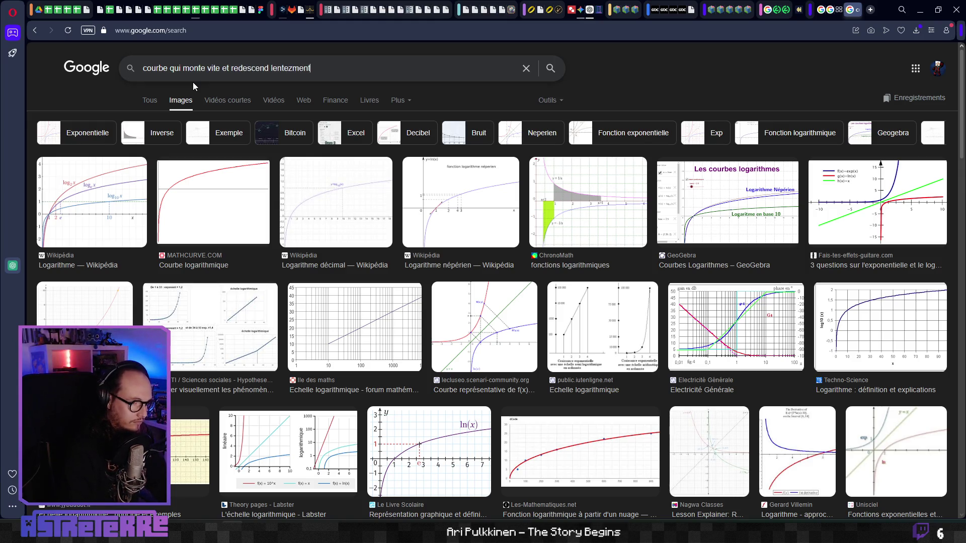
pyautogui.press('BackSpace')
pyautogui.press('BackSpace')
pyautogui.press('BackSpace')
pyautogui.write('z')
pyautogui.press('BackSpace')
pyautogui.write('ement')
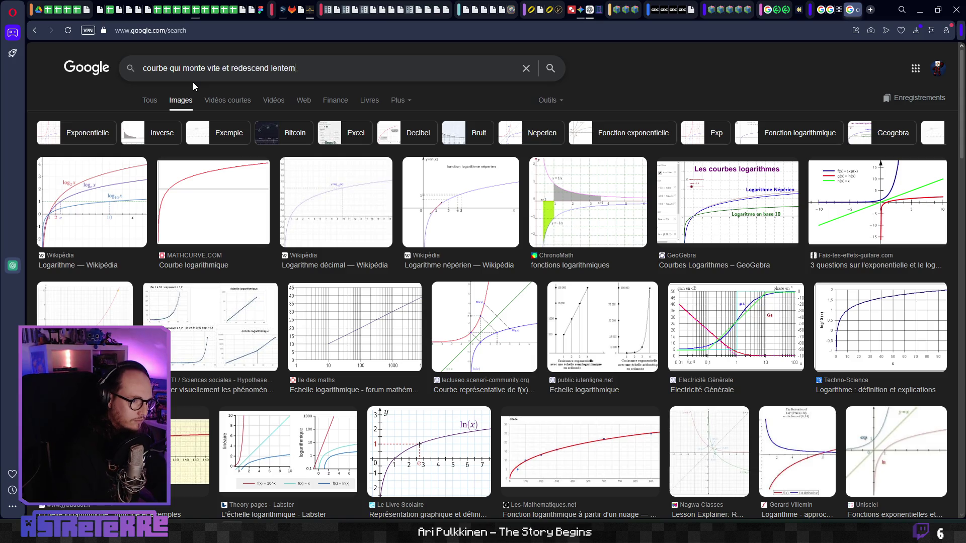
pyautogui.press('Return')
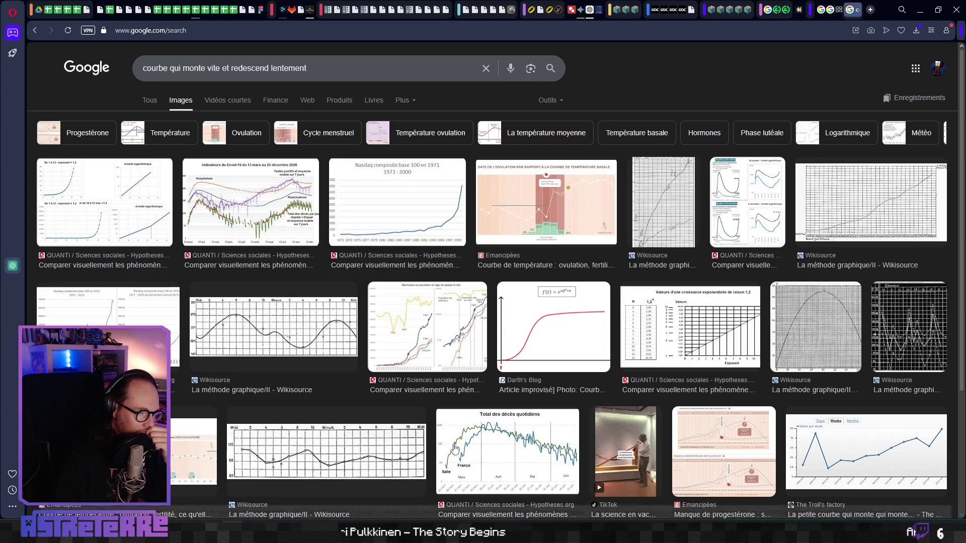
pyautogui.scroll(-2, 501, 444)
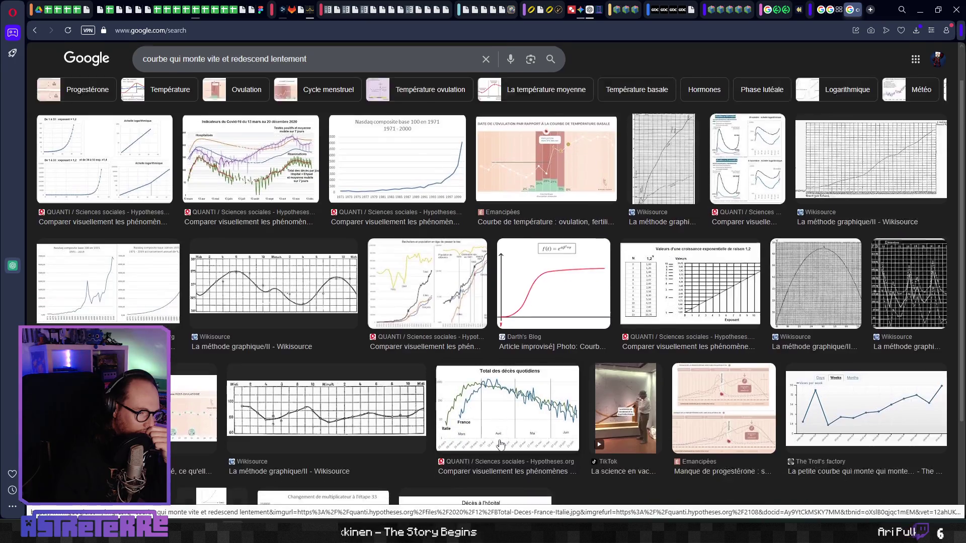
pyautogui.scroll(-1, 501, 443)
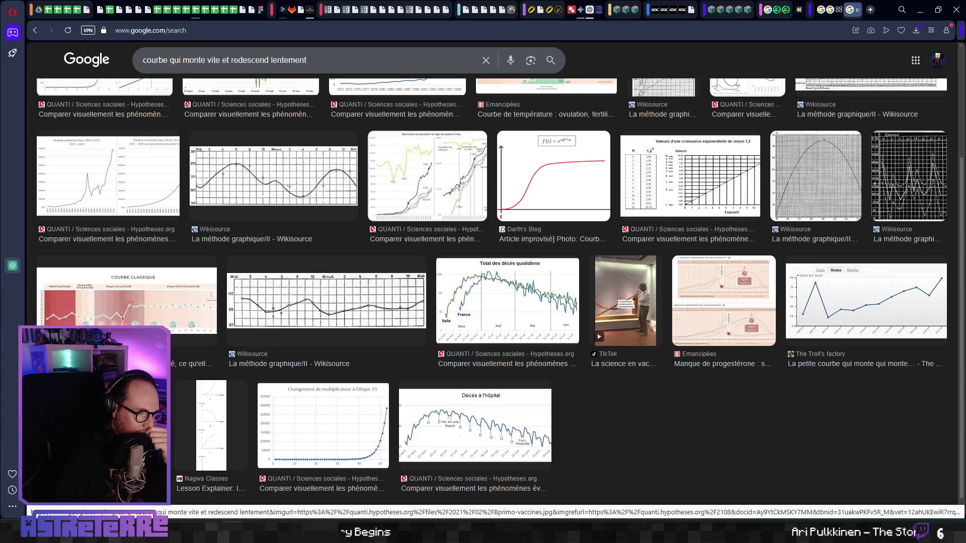
pyautogui.scroll(-1, 309, 418)
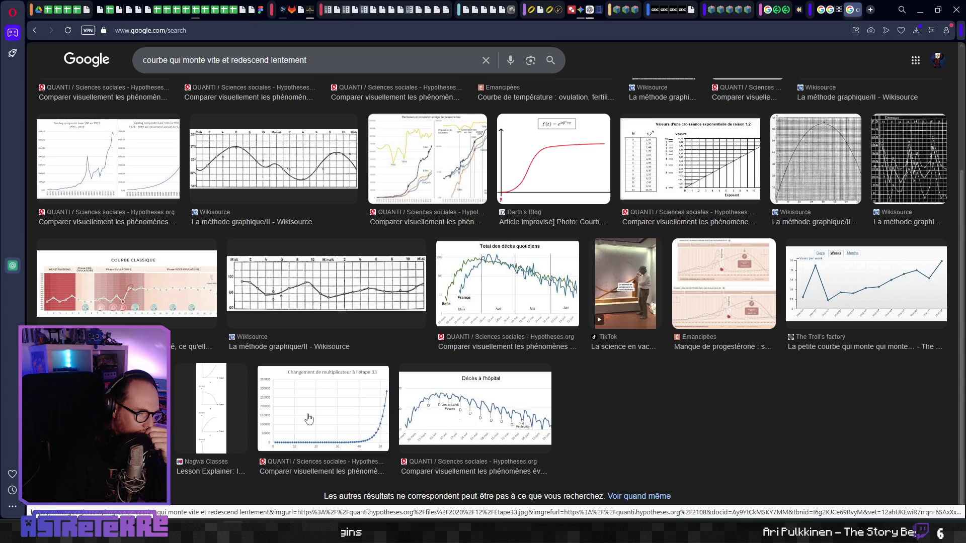
pyautogui.scroll(4, 308, 419)
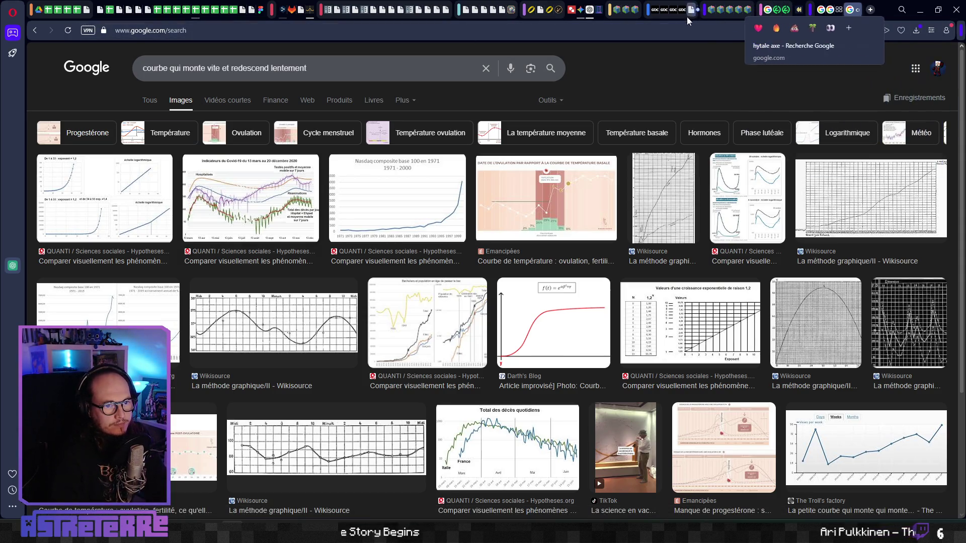
# - Ask ChatGPT for a function peaking at 25% of length a, then descending more gently
pyautogui.click(591, 9)
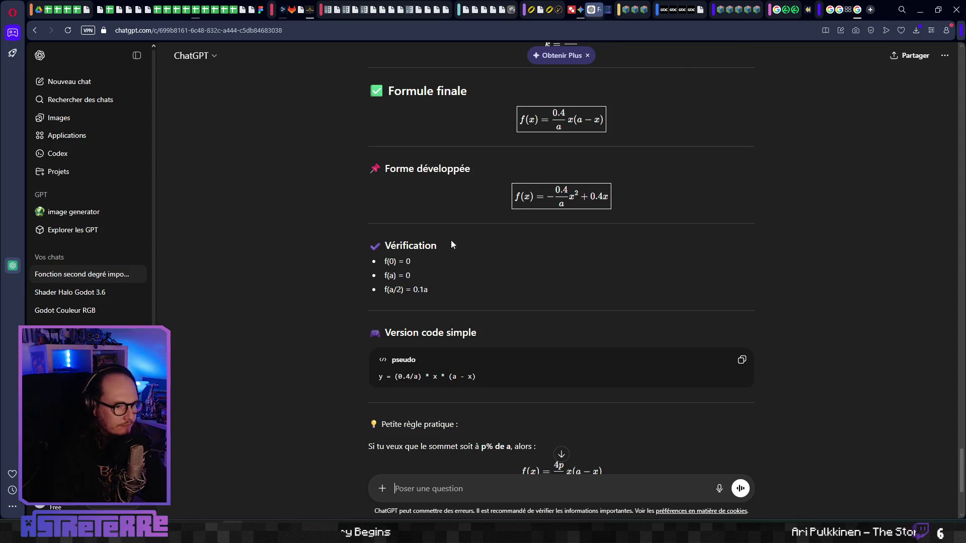
pyautogui.scroll(-4, 450, 240)
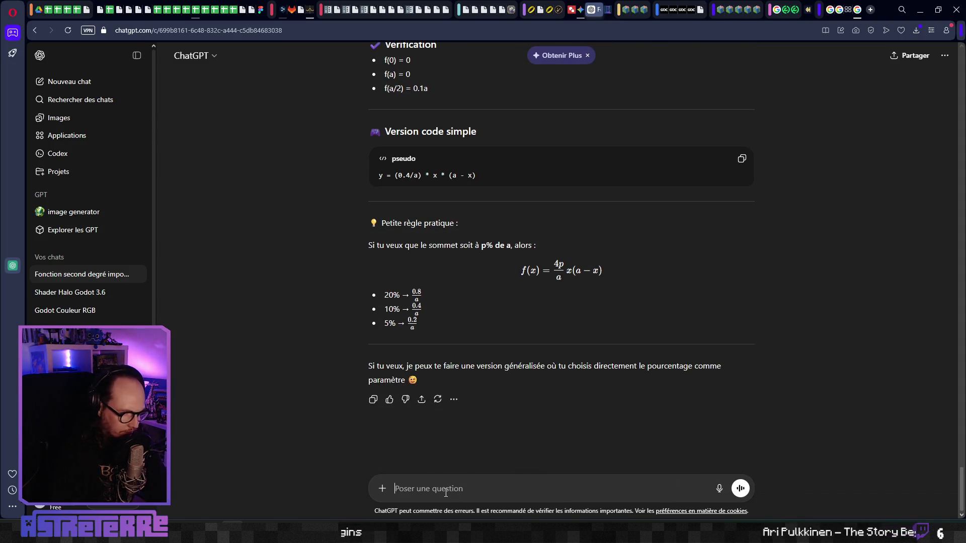
pyautogui.write('comment peux-')
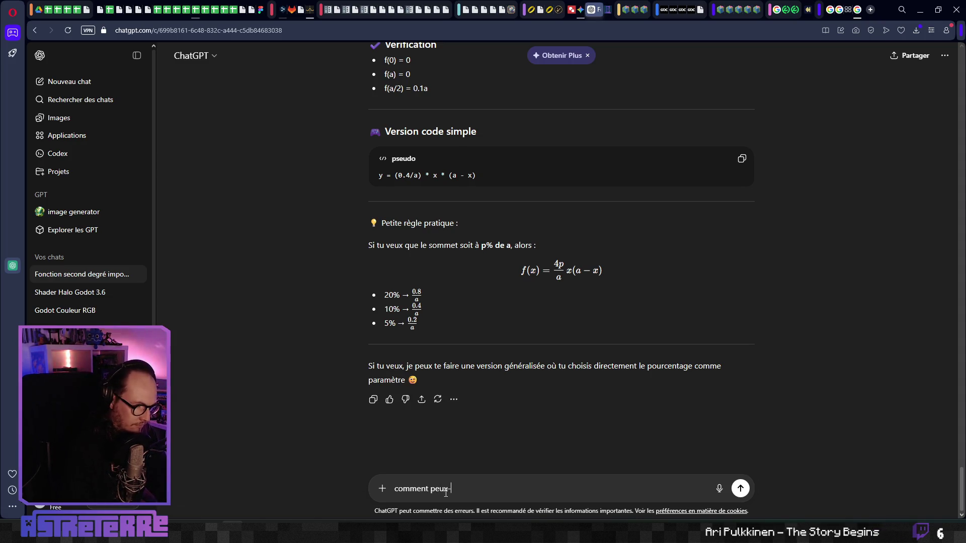
pyautogui.press('BackSpace')
pyautogui.write('t')
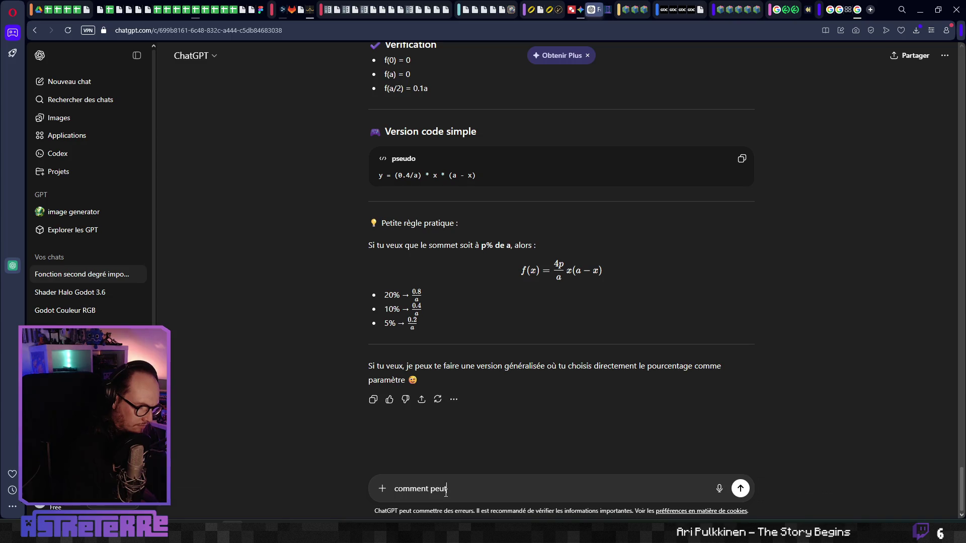
pyautogui.write('-on avoir une ')
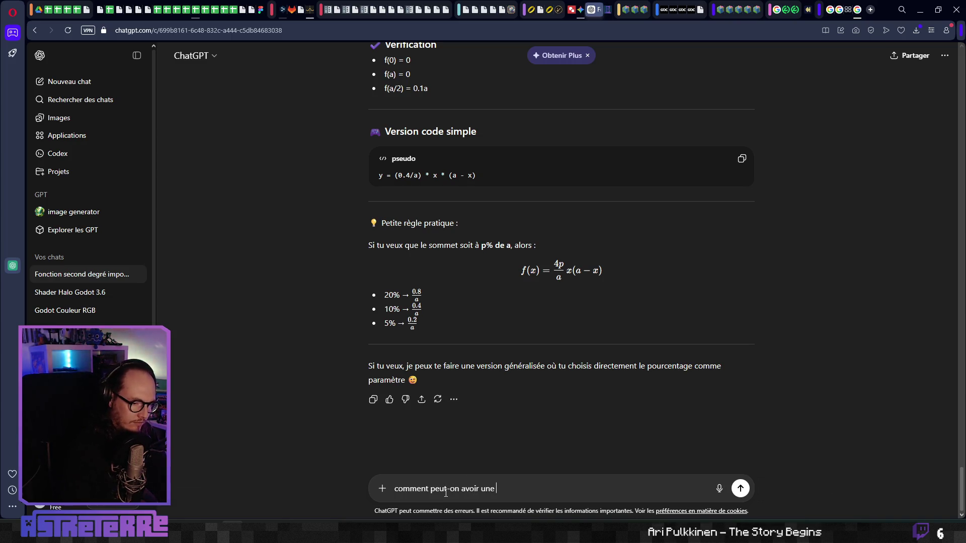
pyautogui.write('fonction qui ml')
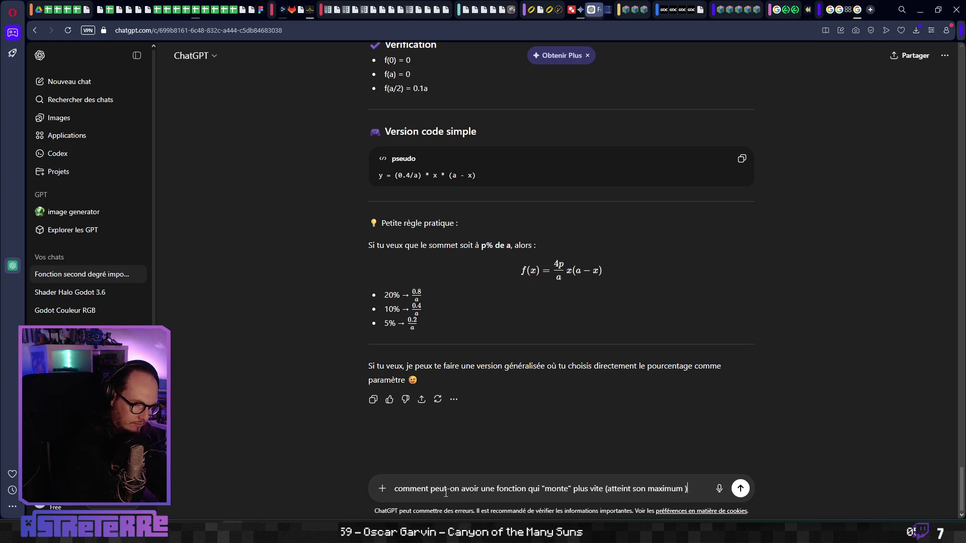
pyautogui.write('2')
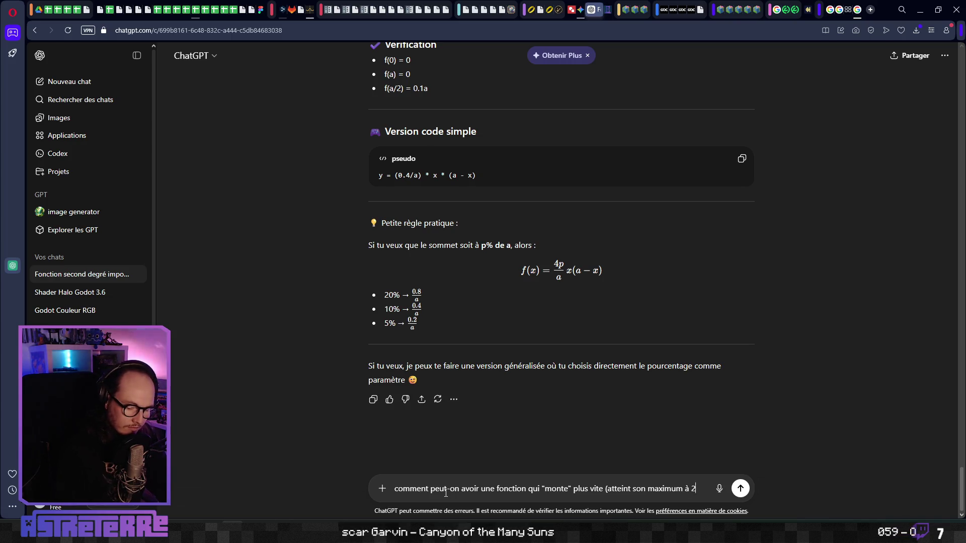
pyautogui.write('5% de la lon')
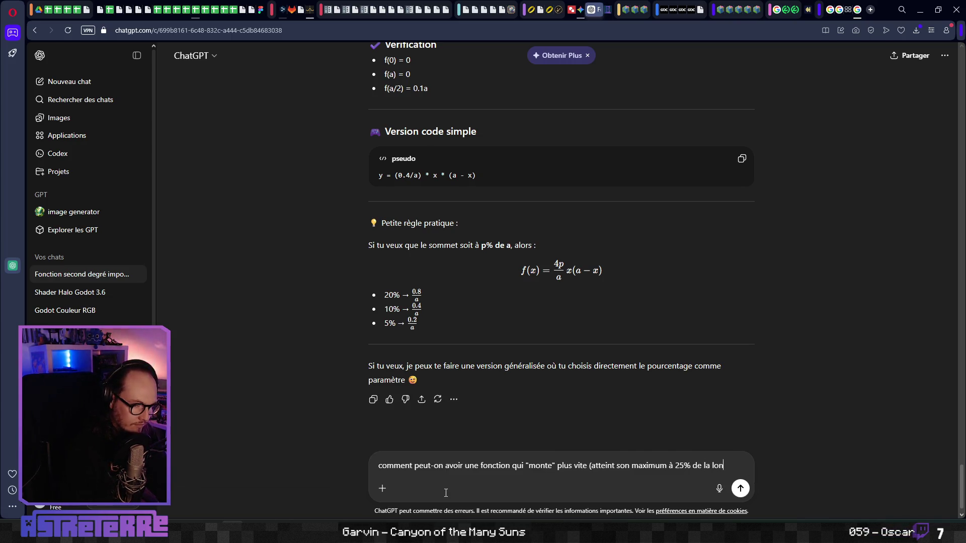
pyautogui.write('gueur a) pp')
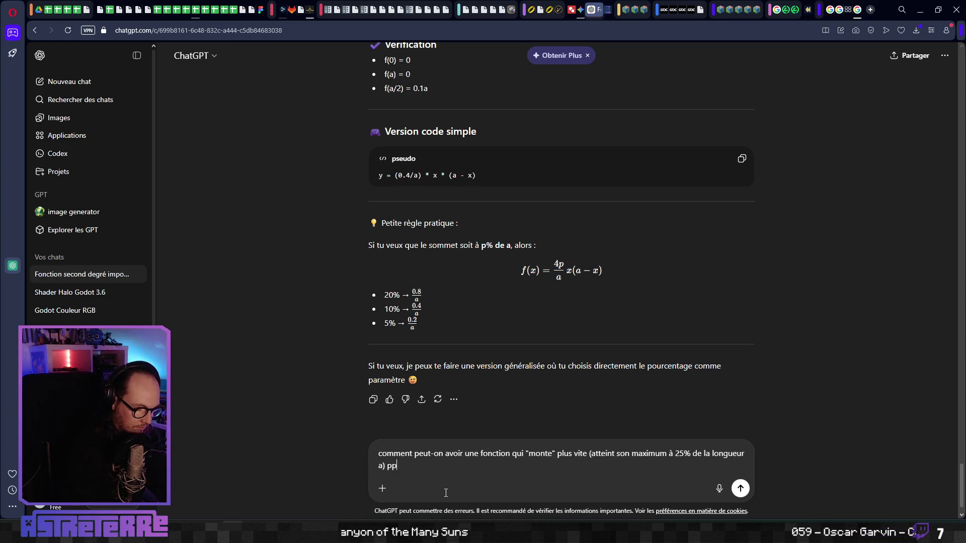
pyautogui.press('BackSpace')
pyautogui.write('uis redescen')
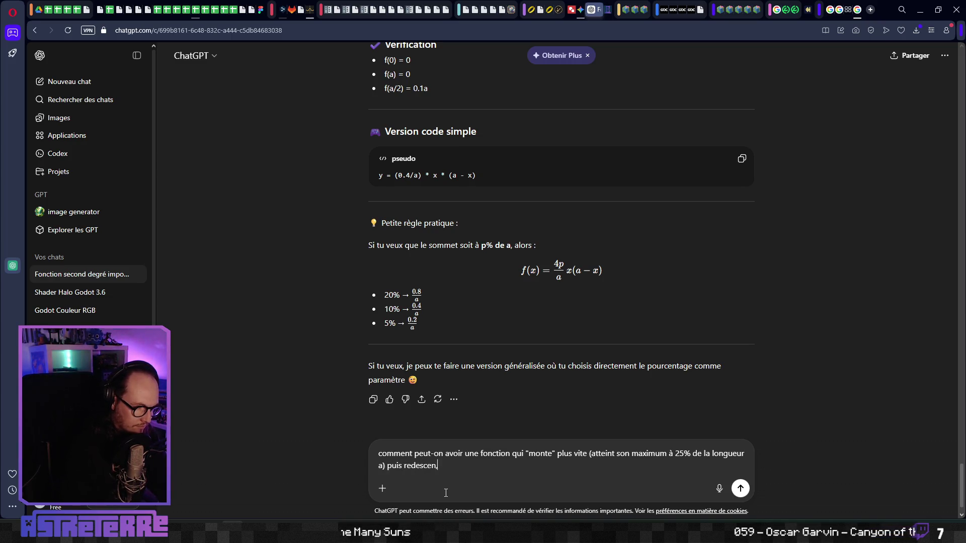
pyautogui.write('d plu')
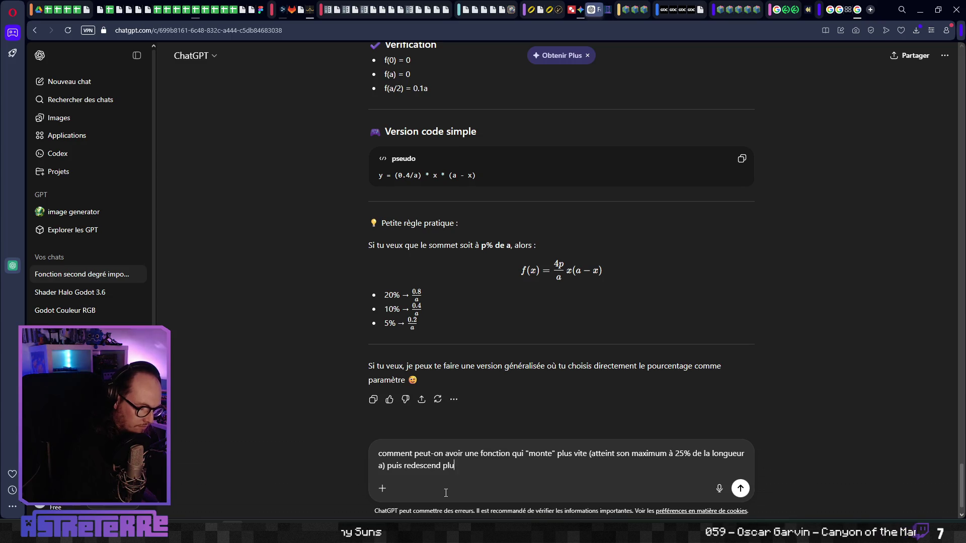
pyautogui.write('s douce')
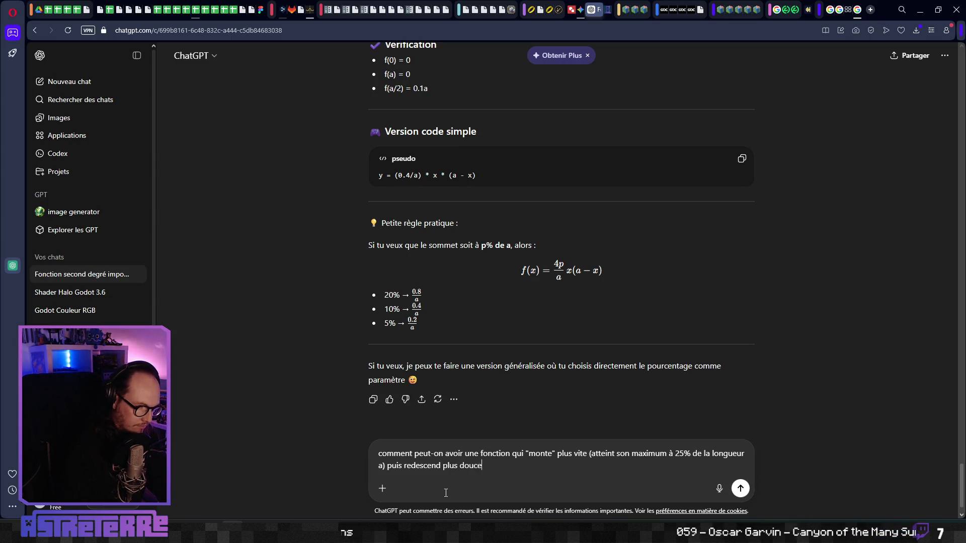
pyautogui.write('ment')
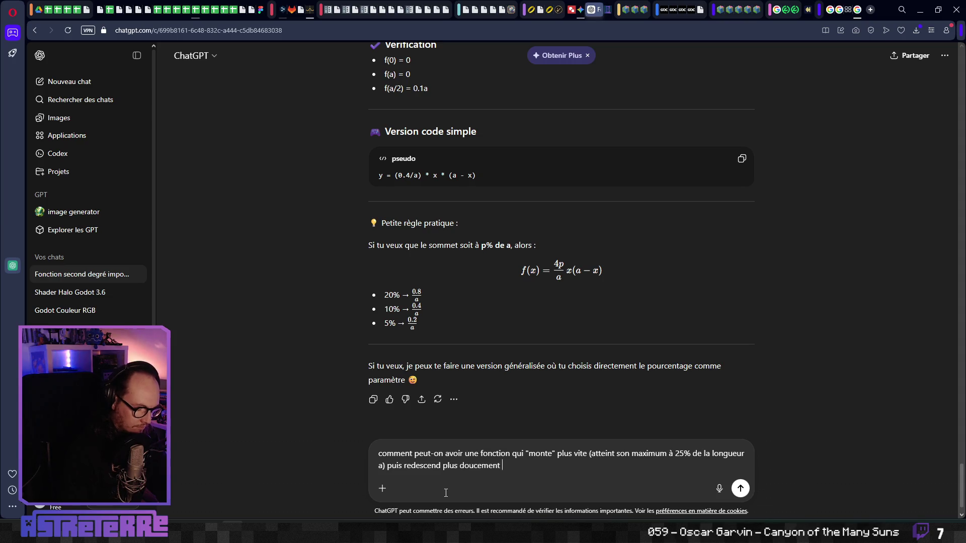
pyautogui.write('?')
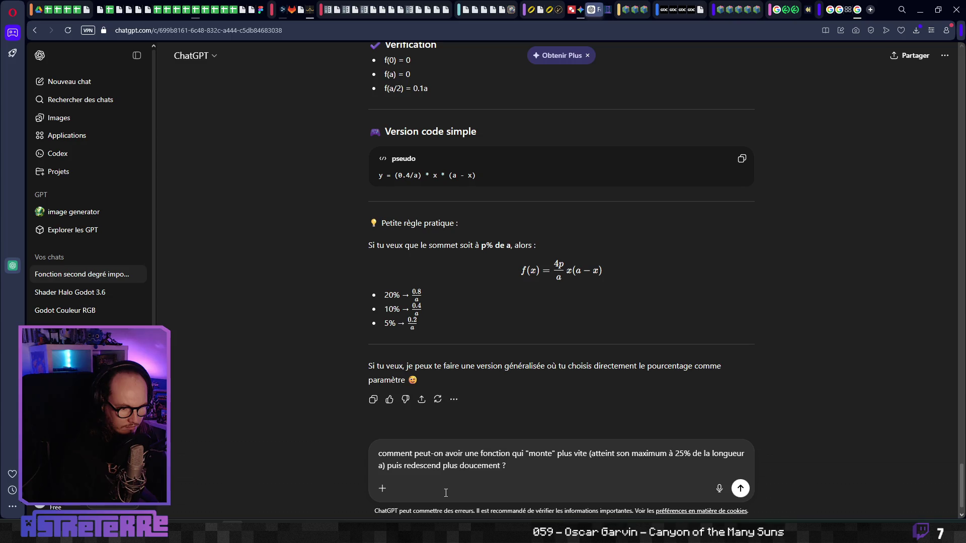
pyautogui.press('Return')
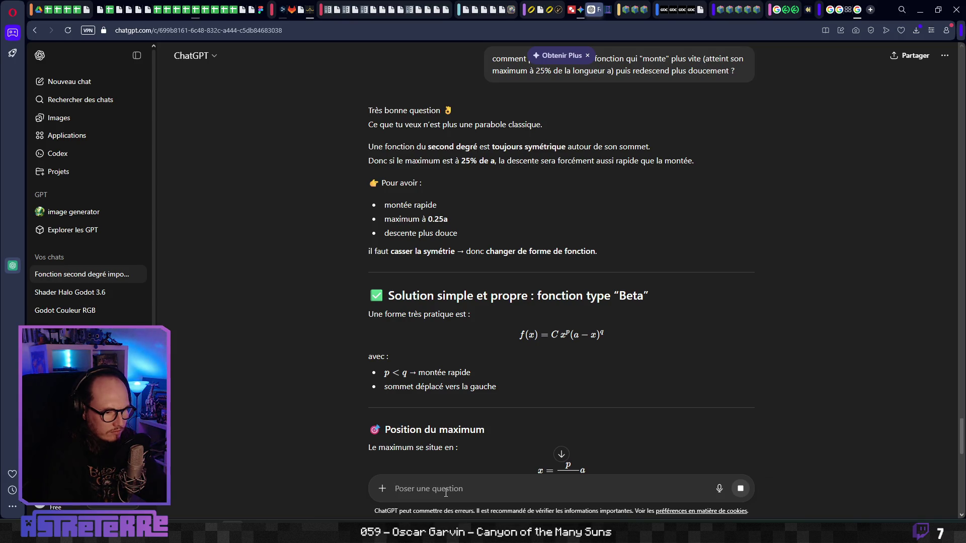
# - Copy the pseudocode line y = (25.6/(27*a*a*a)) * x * pow(a - x, 3) from the reply
pyautogui.scroll(-6, 482, 415)
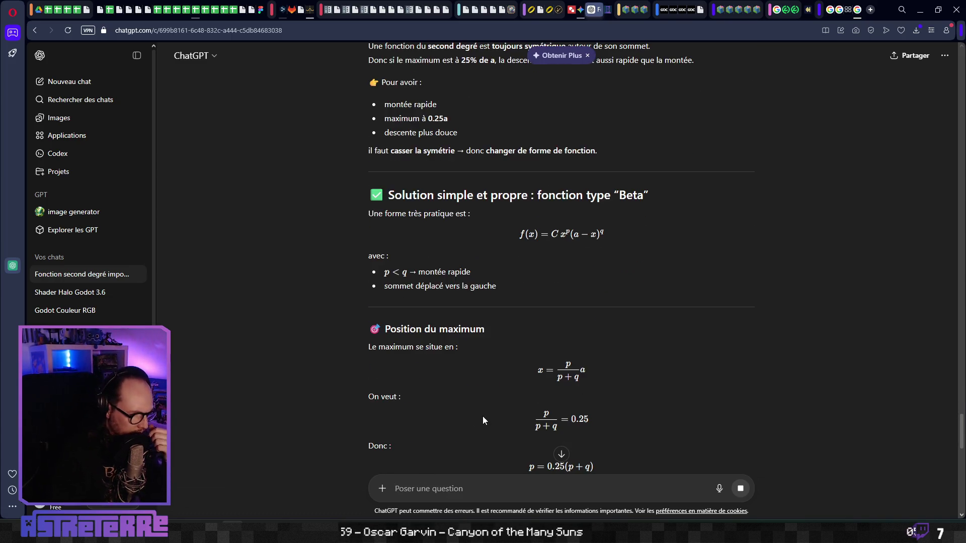
pyautogui.scroll(-6, 498, 368)
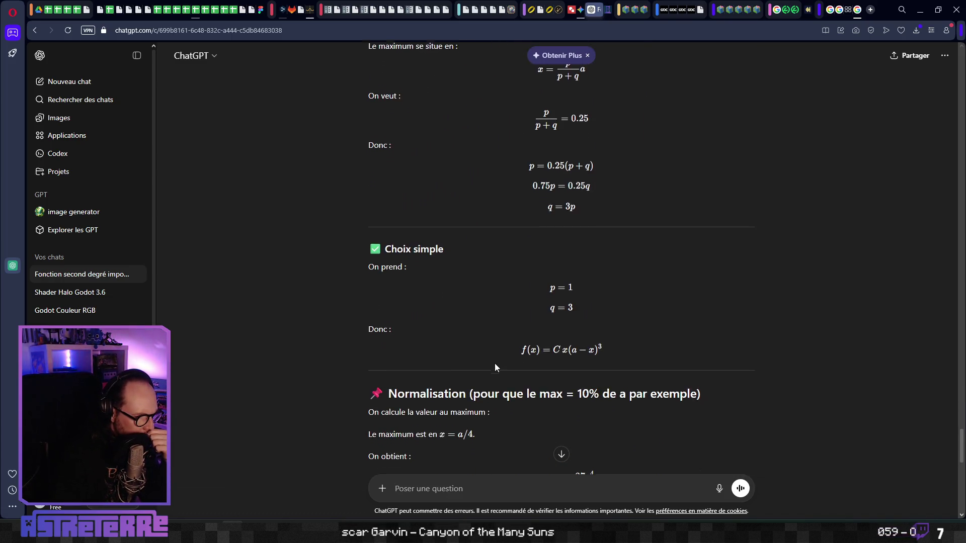
pyautogui.scroll(-7, 495, 363)
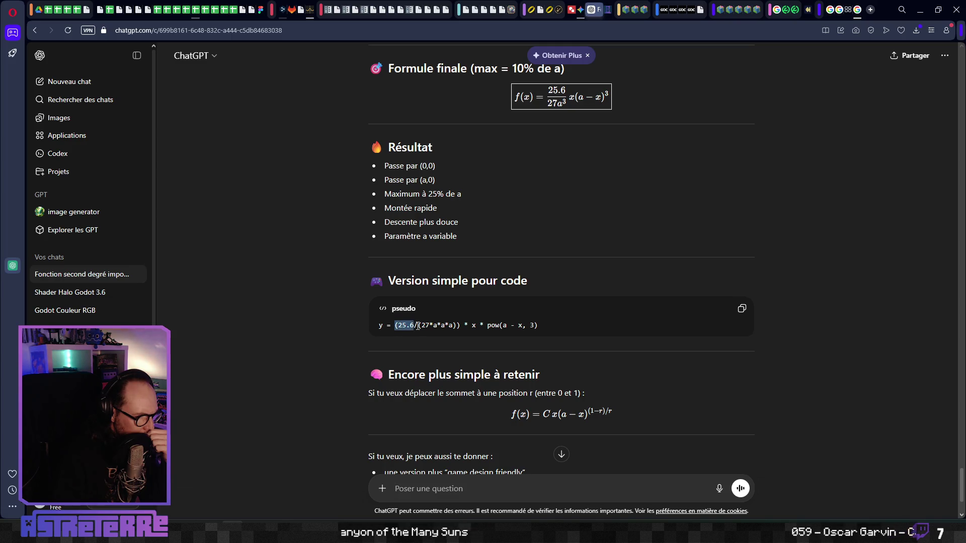
pyautogui.moveTo(418, 327); pyautogui.dragTo(532, 326)
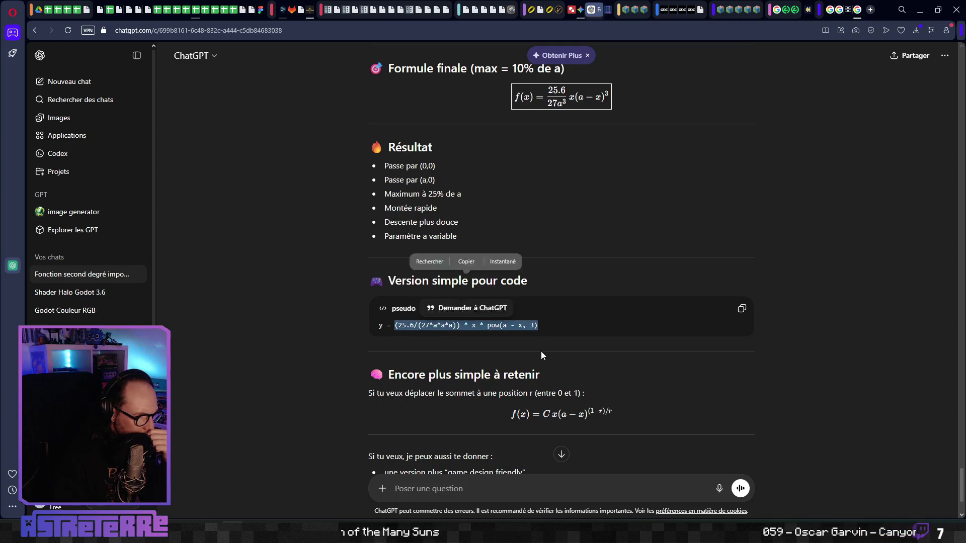
pyautogui.rightClick(503, 329)
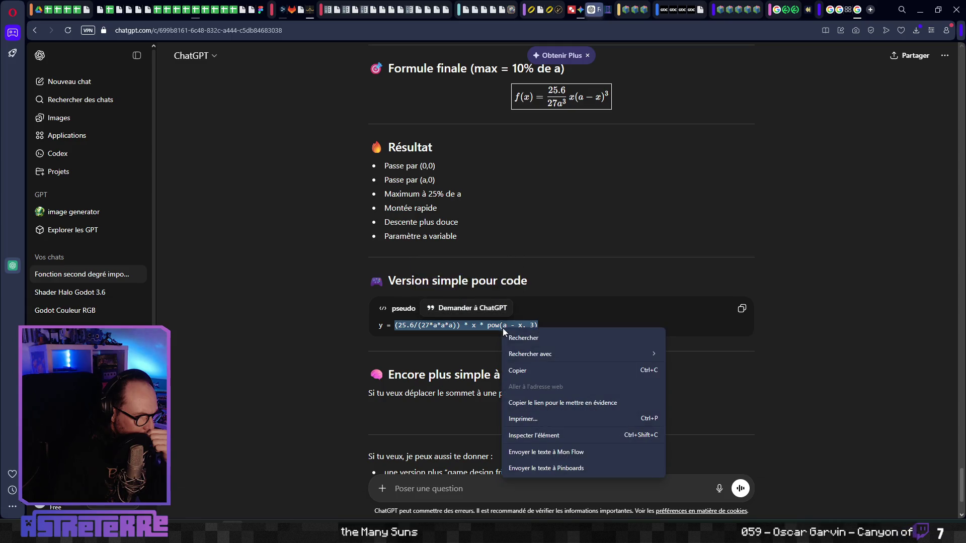
pyautogui.click(523, 371)
pyautogui.click(458, 355)
# - Review the rest of the answer and switch windows to the Godot script editor
pyautogui.scroll(1, 530, 348)
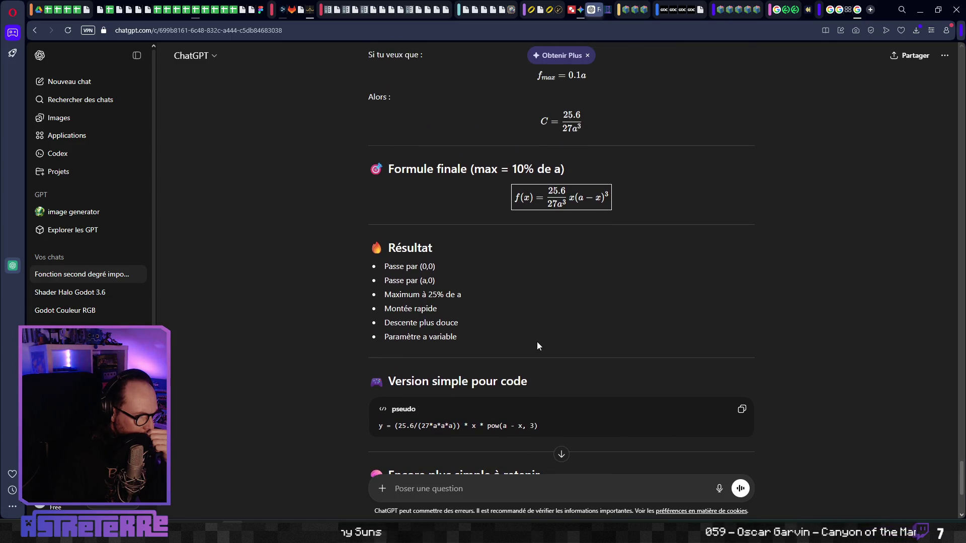
pyautogui.scroll(-2, 538, 339)
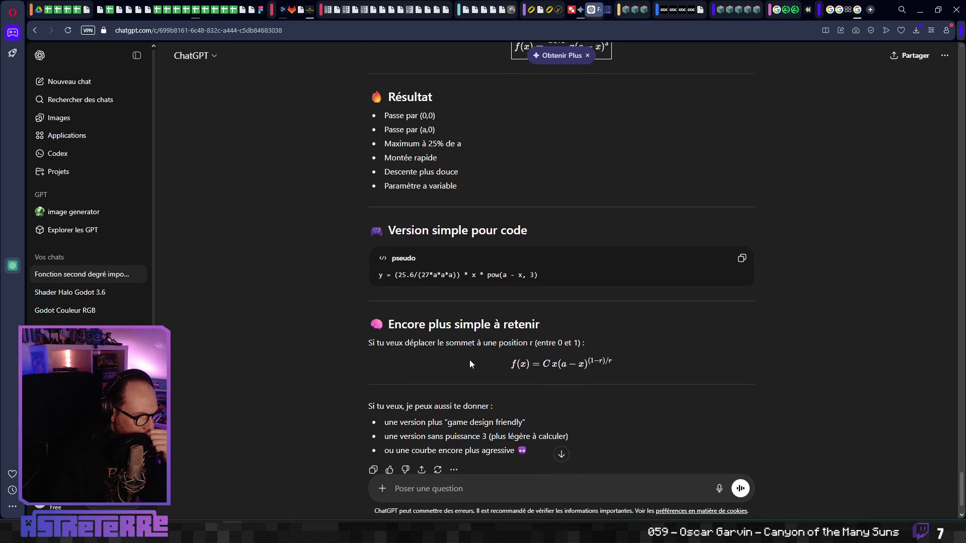
pyautogui.scroll(-2, 469, 360)
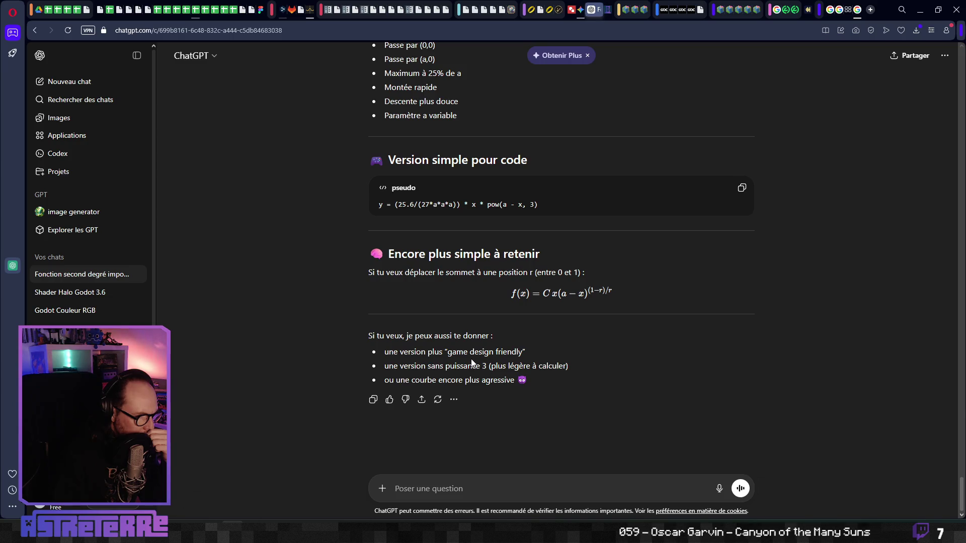
pyautogui.scroll(1, 472, 362)
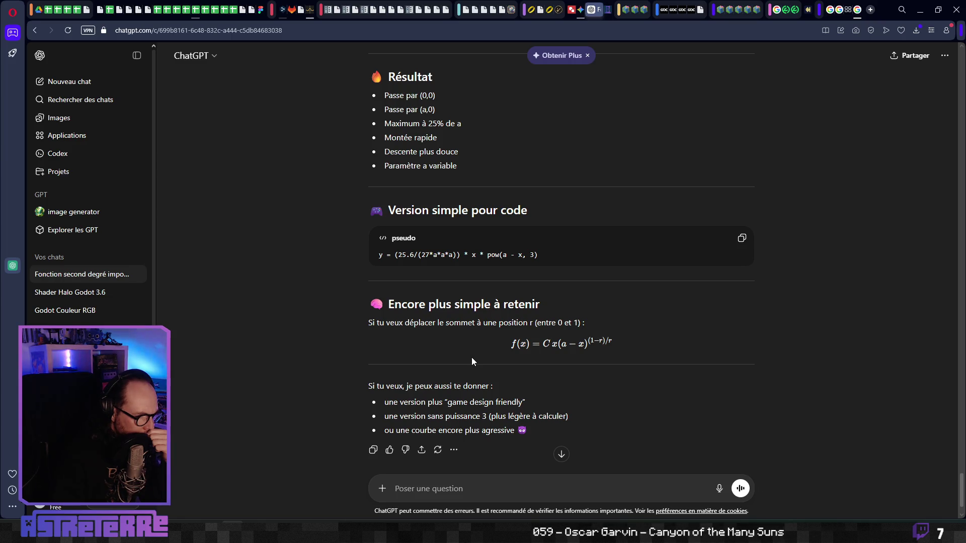
pyautogui.hotkey('alt', 'Tab')
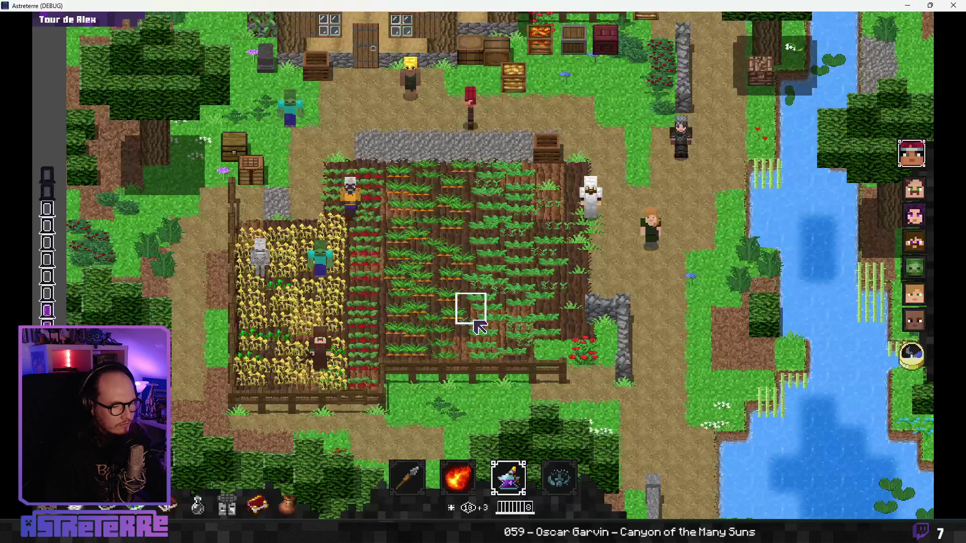
pyautogui.hotkey('alt', 'Tab')
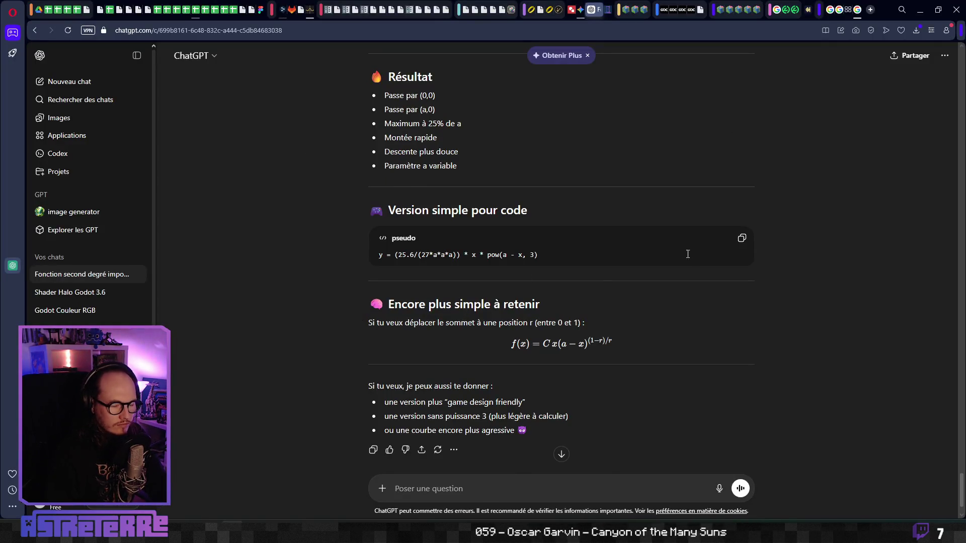
pyautogui.hotkey('alt', 'Tab')
pyautogui.hotkey('alt', 'Tab')
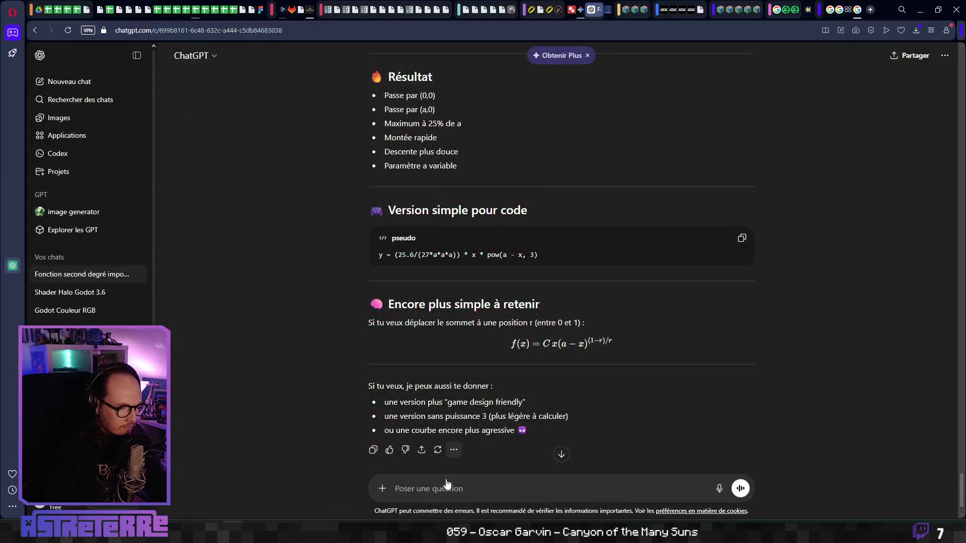
pyautogui.hotkey('alt', 'Tab')
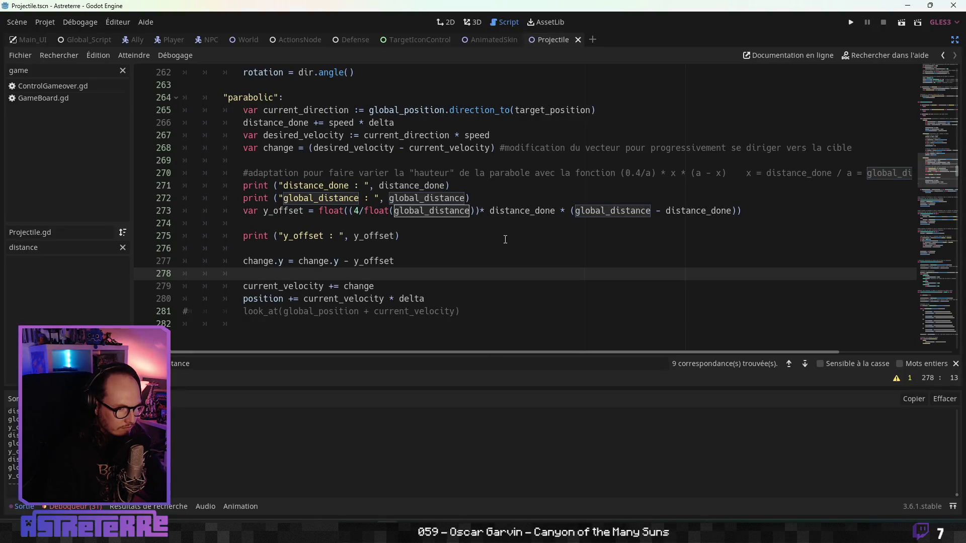
# - Comment out the old y_offset formula on line 273
pyautogui.click(505, 239)
pyautogui.scroll(1, 301, 272)
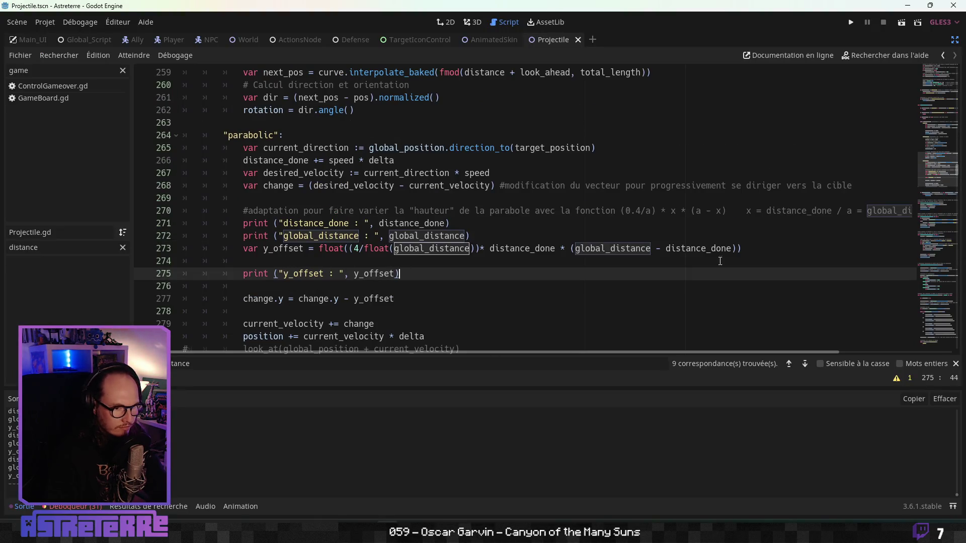
pyautogui.moveTo(774, 248); pyautogui.dragTo(140, 254)
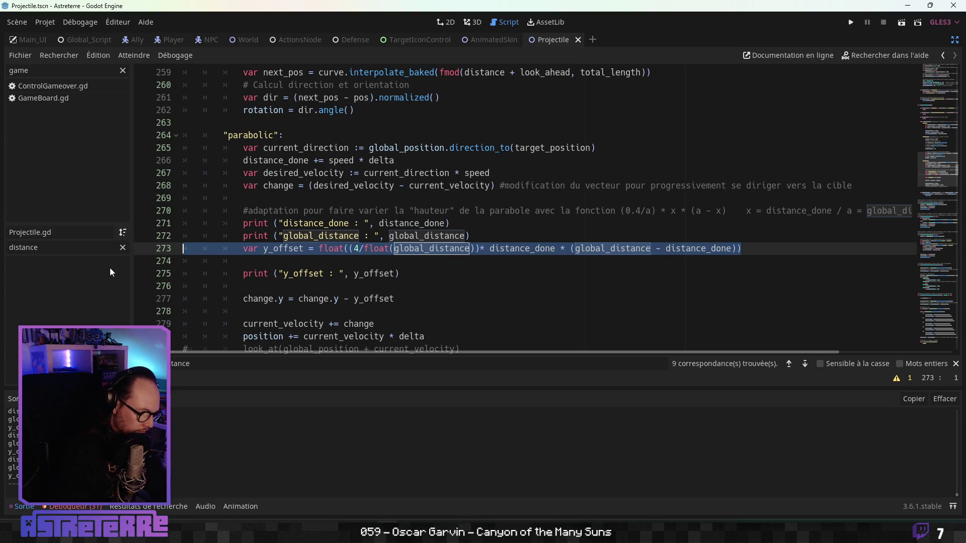
pyautogui.hotkey('ctrl', 'k')
# - Paste the cubic arc formula as a comment below it and start a new y_offset line
pyautogui.click(273, 266)
pyautogui.press('Return')
pyautogui.press('Return')
pyautogui.press('Return')
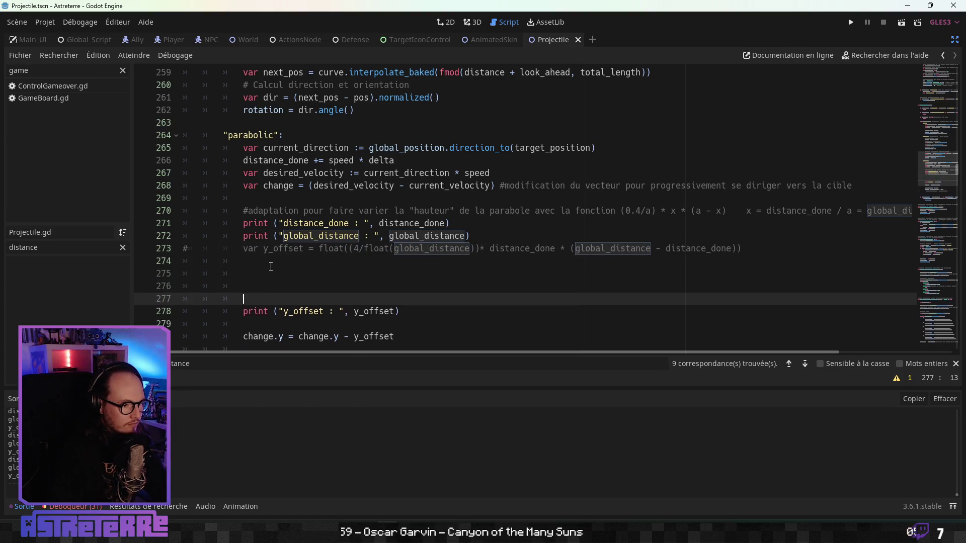
pyautogui.press('Up')
pyautogui.press('Up')
pyautogui.write('#')
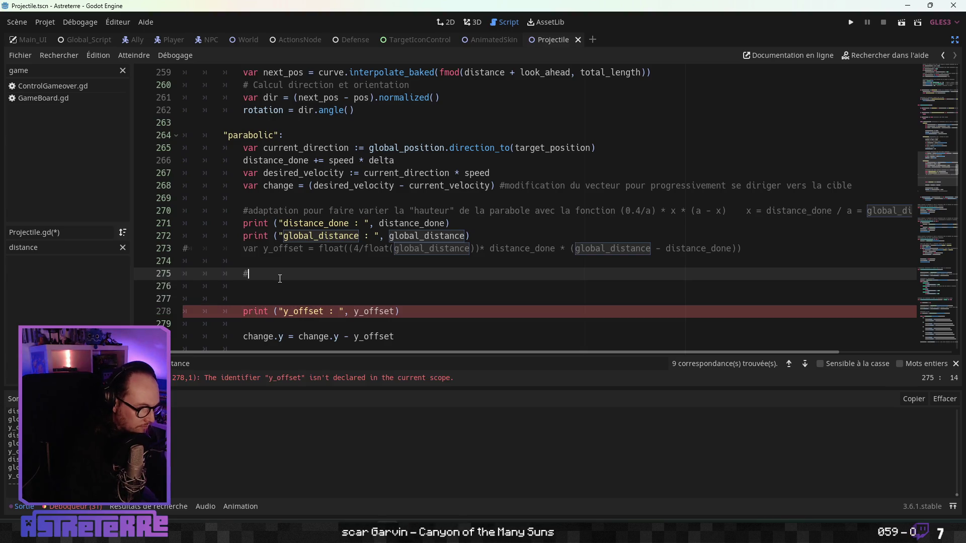
pyautogui.hotkey('ctrl', 'v')
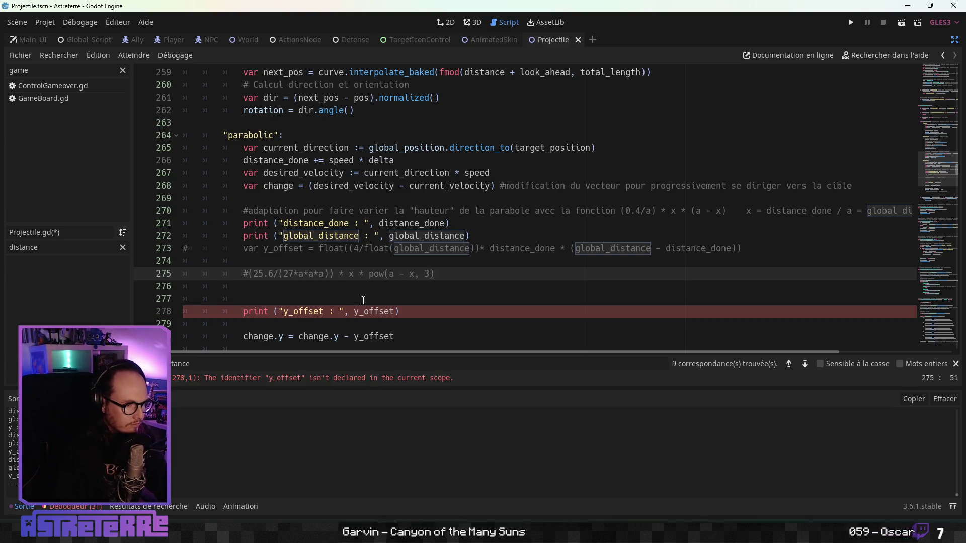
pyautogui.press('Return')
pyautogui.press('Return')
pyautogui.scroll(-2, 341, 297)
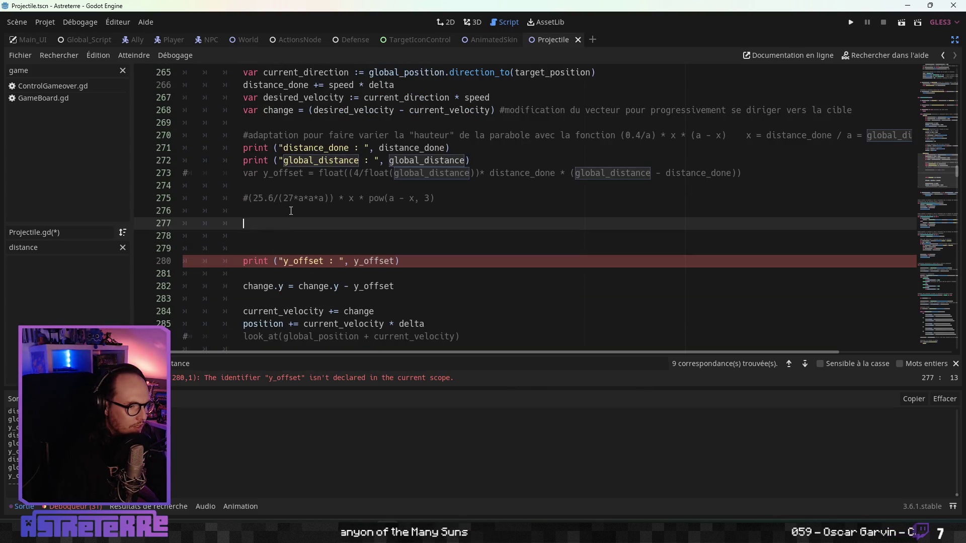
pyautogui.write('vary_off')
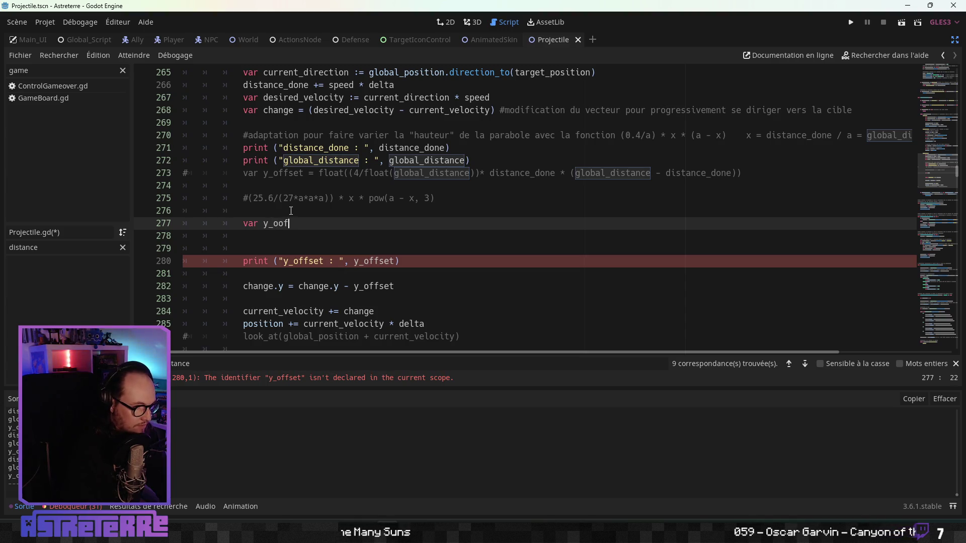
pyautogui.write('set =')
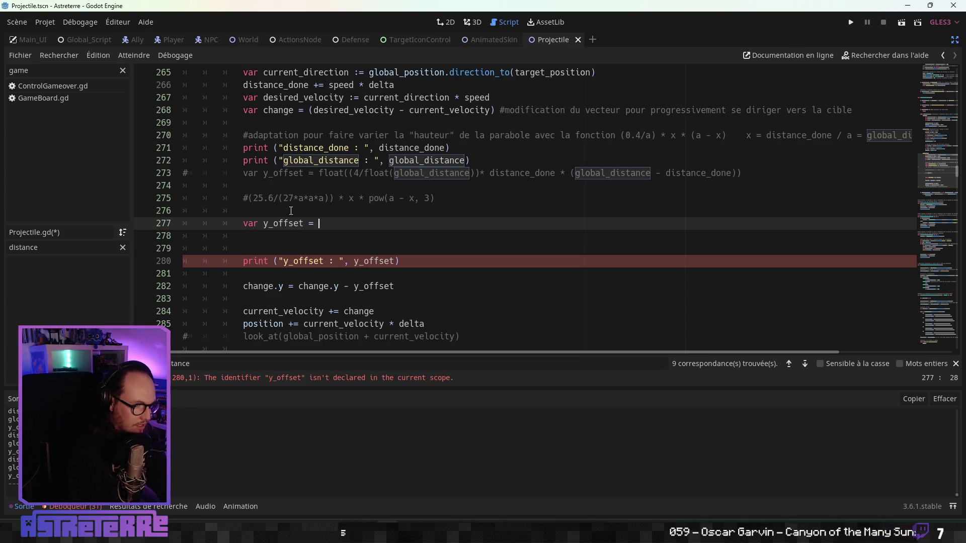
# - Paste the formula as the y_offset value and replace the three denominator a's with global_distance
pyautogui.hotkey('ctrl', 'v')
pyautogui.click(380, 199)
pyautogui.scroll(1, 372, 227)
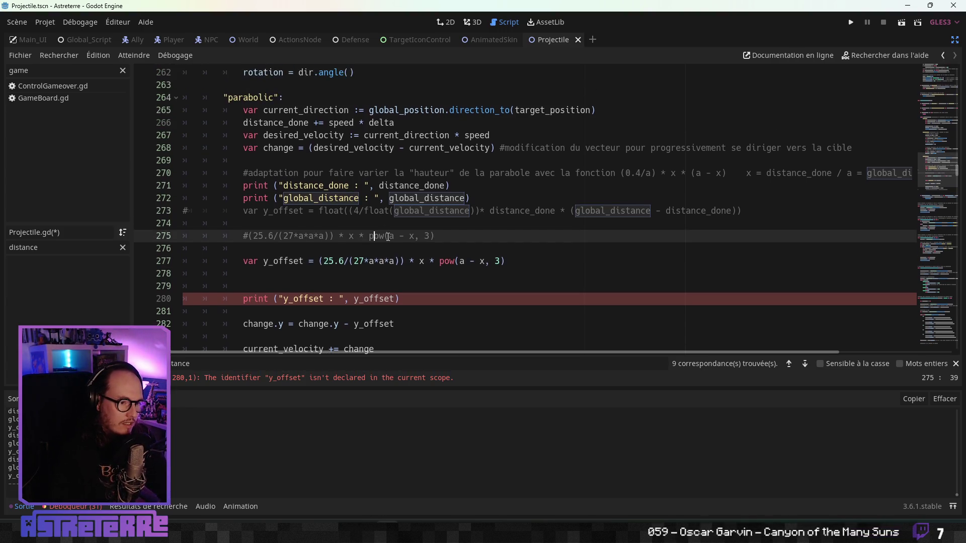
pyautogui.click(384, 261)
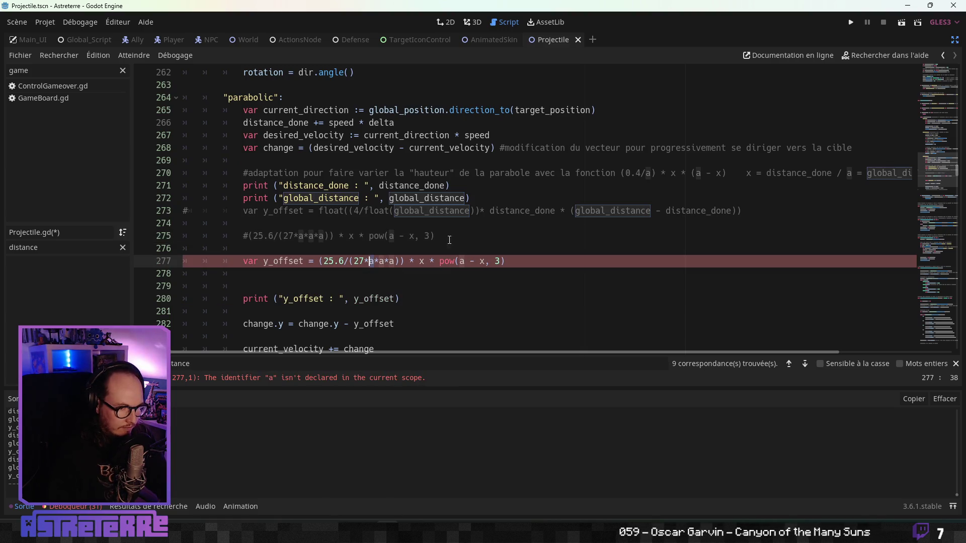
pyautogui.click(515, 211)
pyautogui.doubleClick(868, 173)
pyautogui.hotkey('ctrl', 'c')
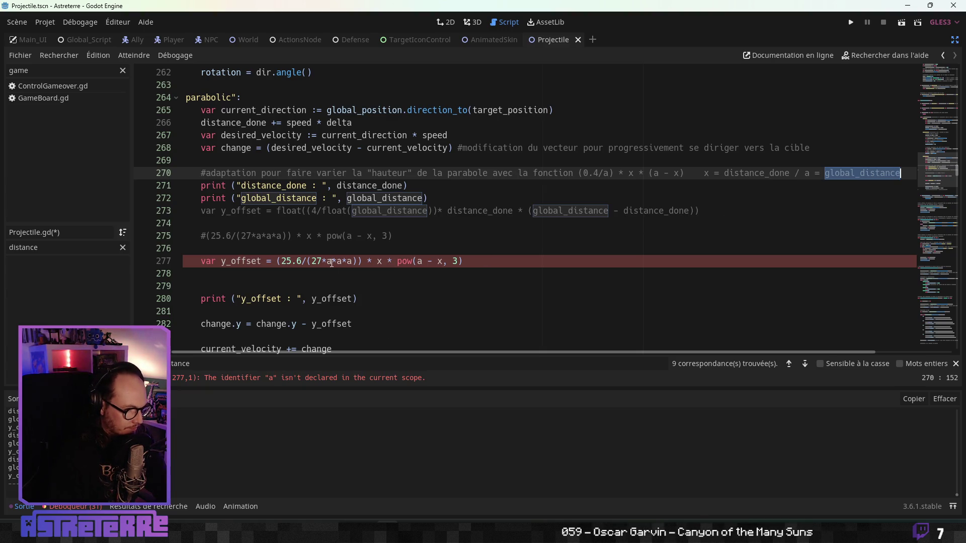
pyautogui.click(331, 261)
pyautogui.doubleClick(332, 261)
pyautogui.hotkey('ctrl', 'v')
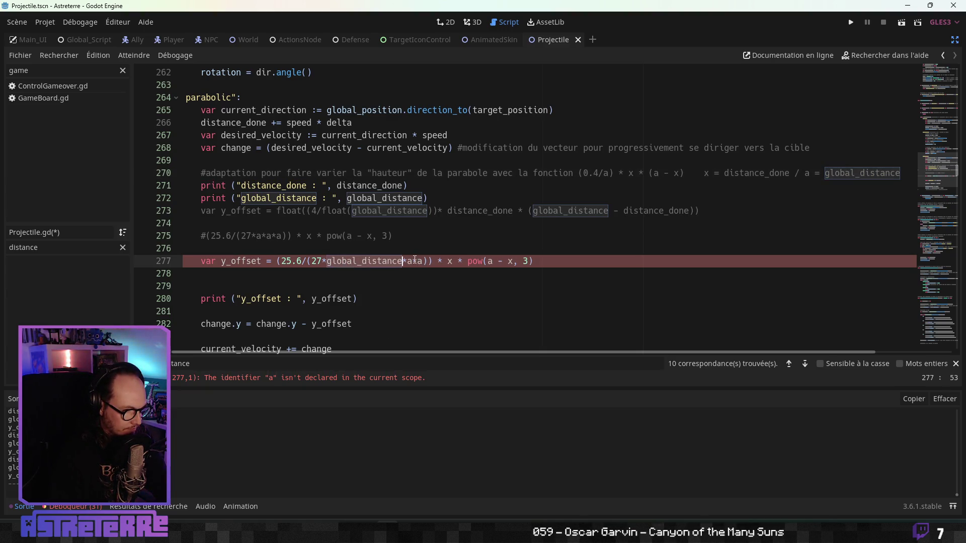
pyautogui.doubleClick(410, 261)
pyautogui.hotkey('ctrl', 'v')
pyautogui.doubleClick(489, 261)
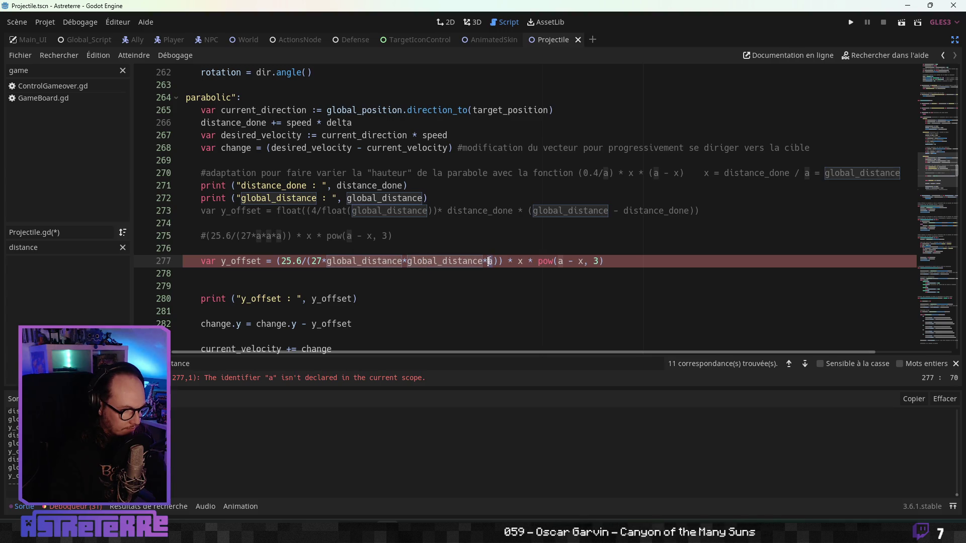
pyautogui.hotkey('ctrl', 'v')
# - Replace each x with distance_done and the power term's a with global_distance
pyautogui.doubleClick(480, 211)
pyautogui.hotkey('ctrl', 'c')
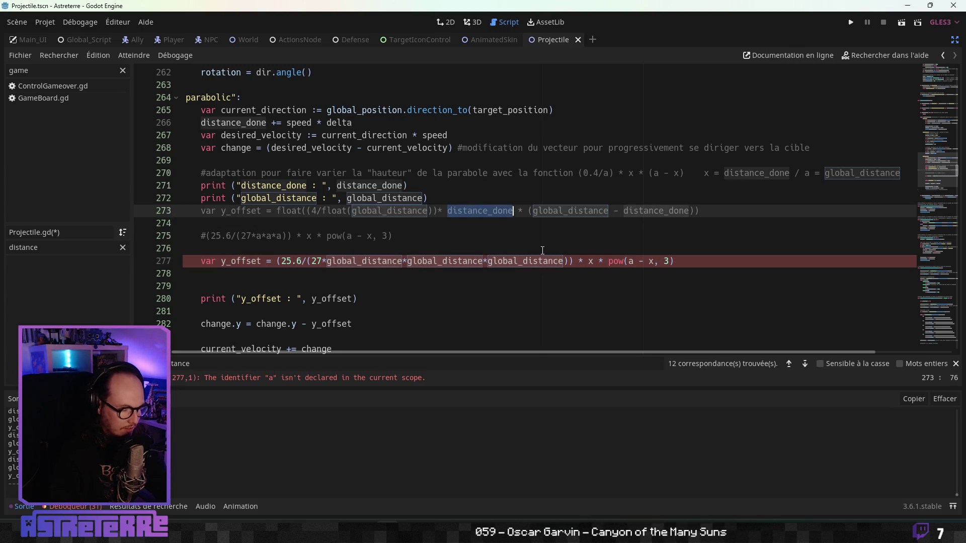
pyautogui.doubleClick(591, 261)
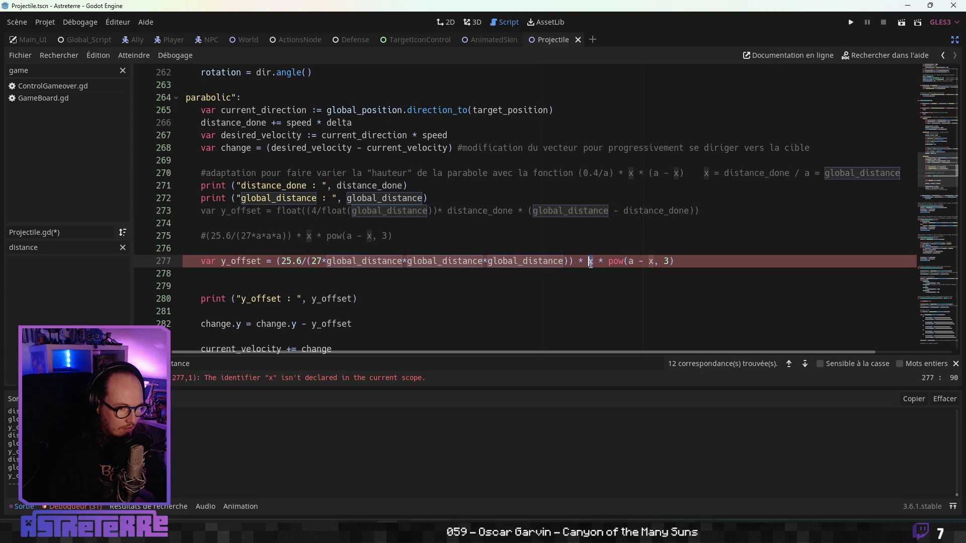
pyautogui.hotkey('ctrl', 'v')
pyautogui.click(455, 211)
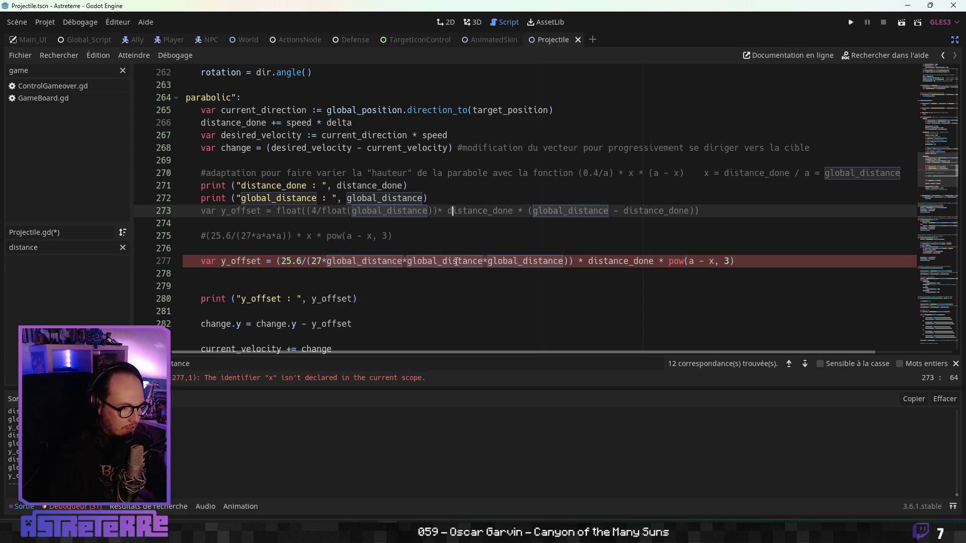
pyautogui.doubleClick(456, 261)
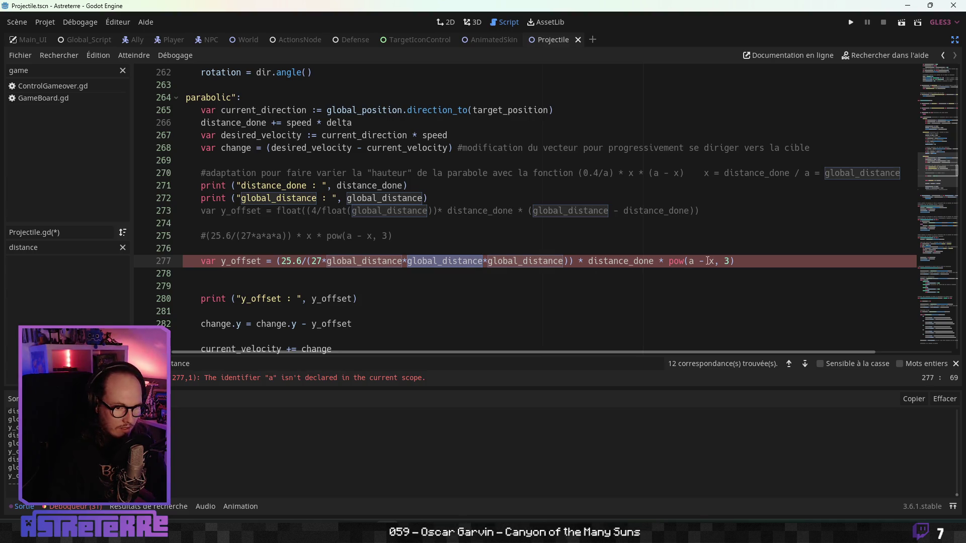
pyautogui.doubleClick(693, 261)
pyautogui.write('global_distance')
pyautogui.doubleClick(629, 261)
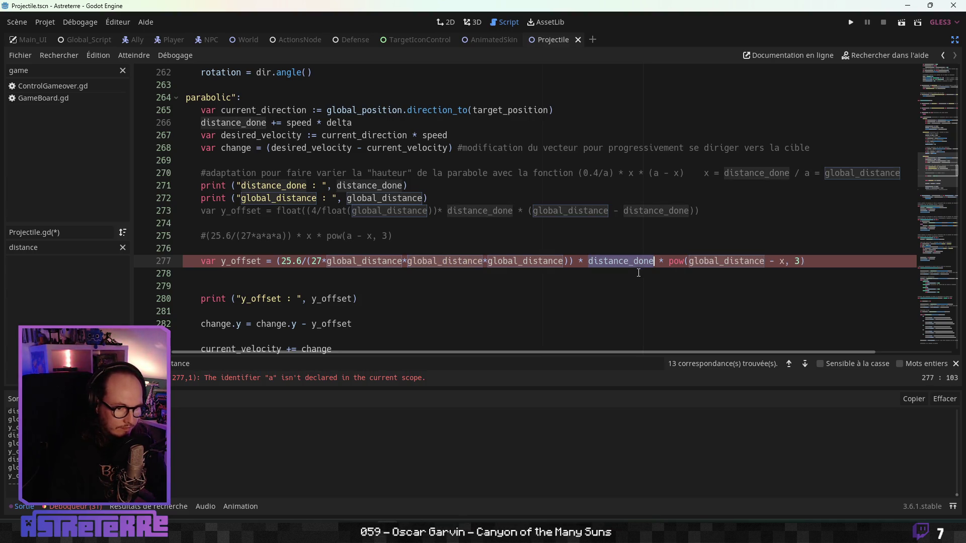
pyautogui.doubleClick(785, 261)
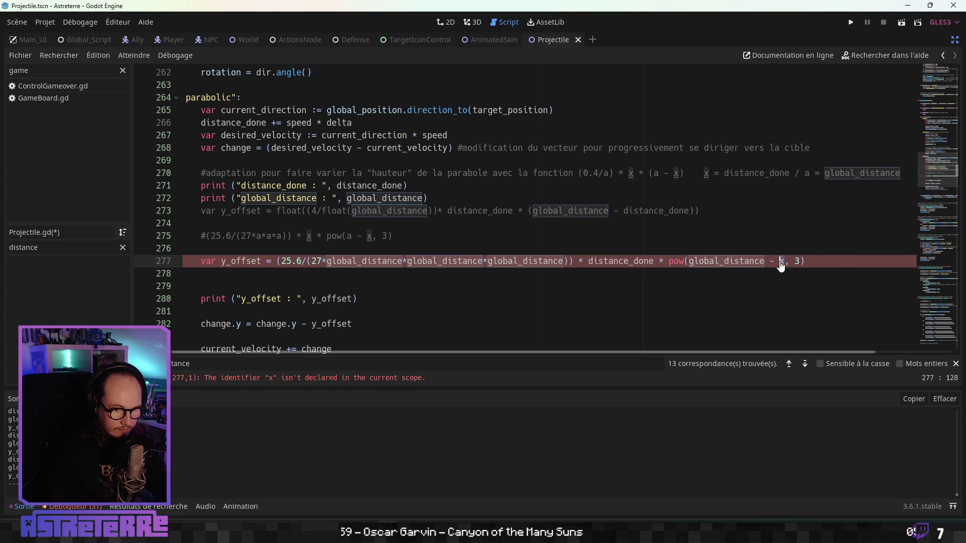
pyautogui.hotkey('ctrl', 'v')
pyautogui.click(581, 280)
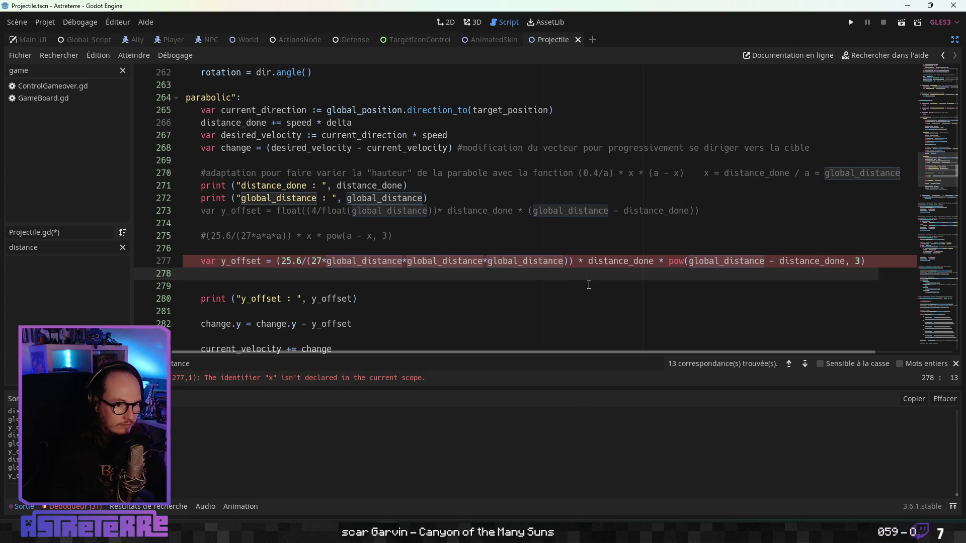
pyautogui.hscroll(-2, 317, 347)
pyautogui.click(309, 298)
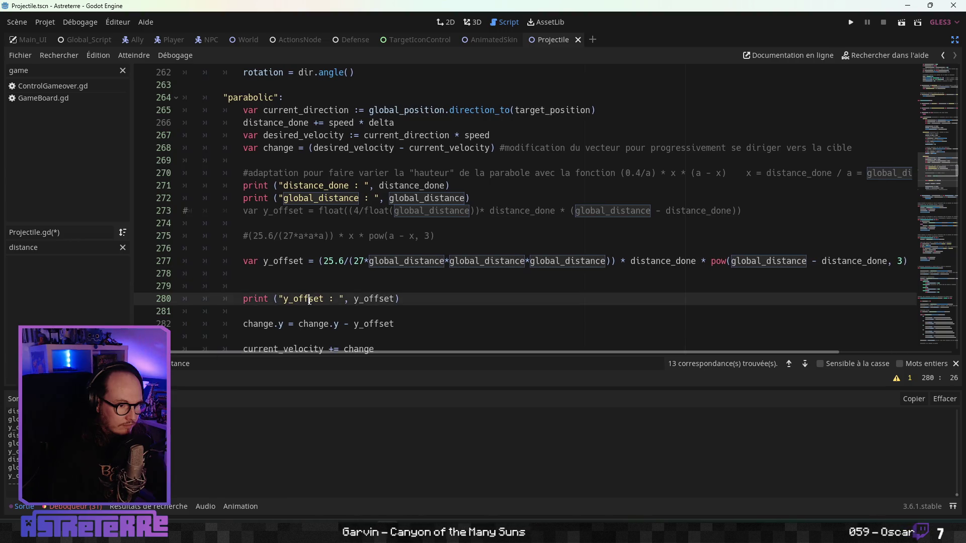
pyautogui.click(371, 261)
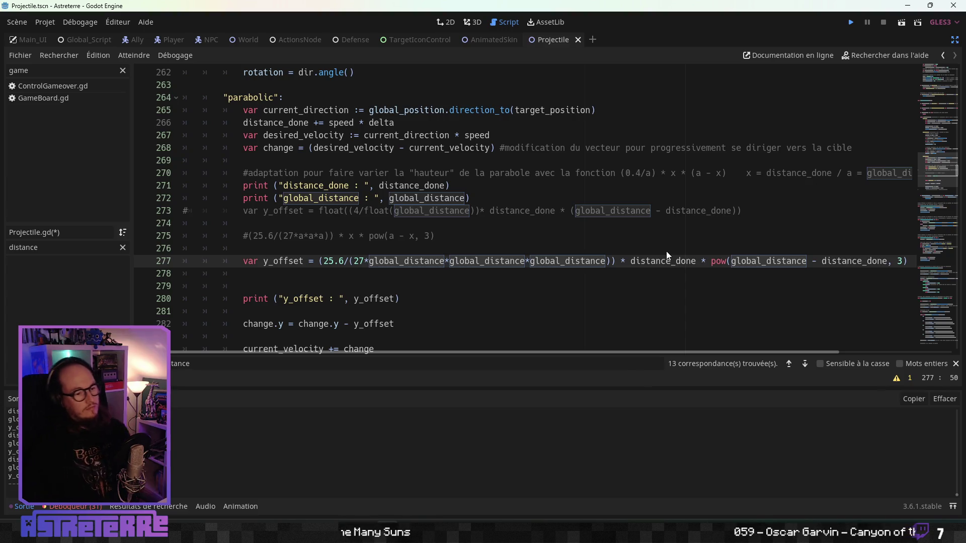
# - Run the game, walk the player across the field, and unequip the gold helmet, cuirass and leggings
pyautogui.press('F5')
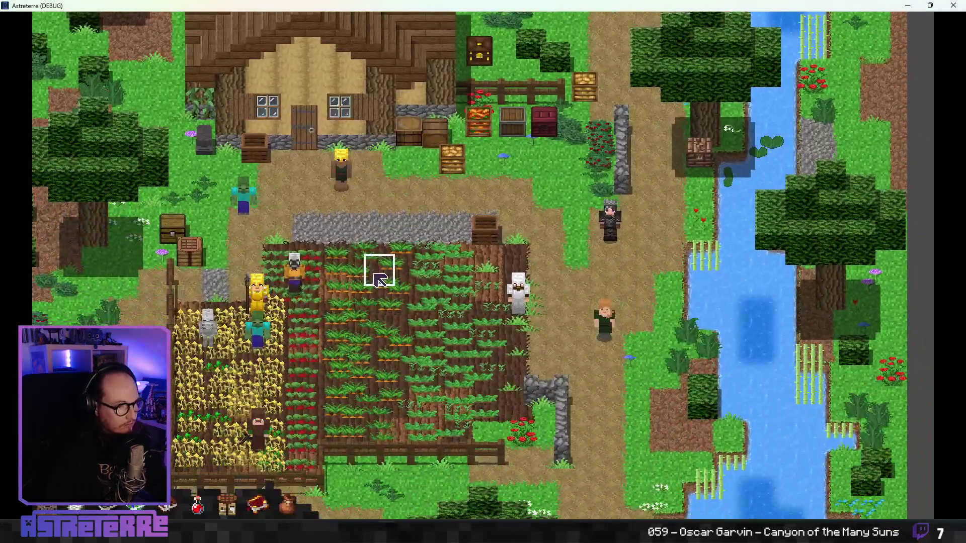
pyautogui.click(379, 278)
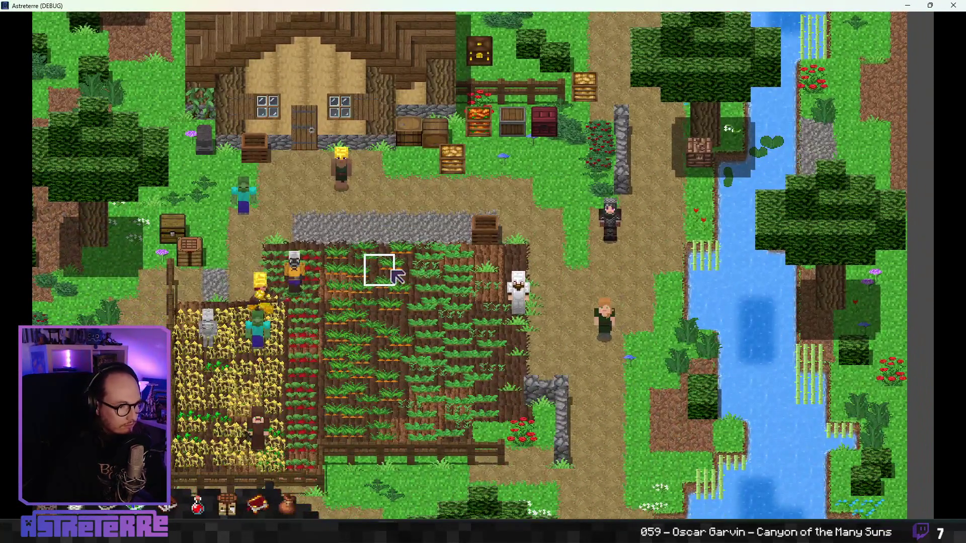
pyautogui.click(428, 233)
pyautogui.click(434, 292)
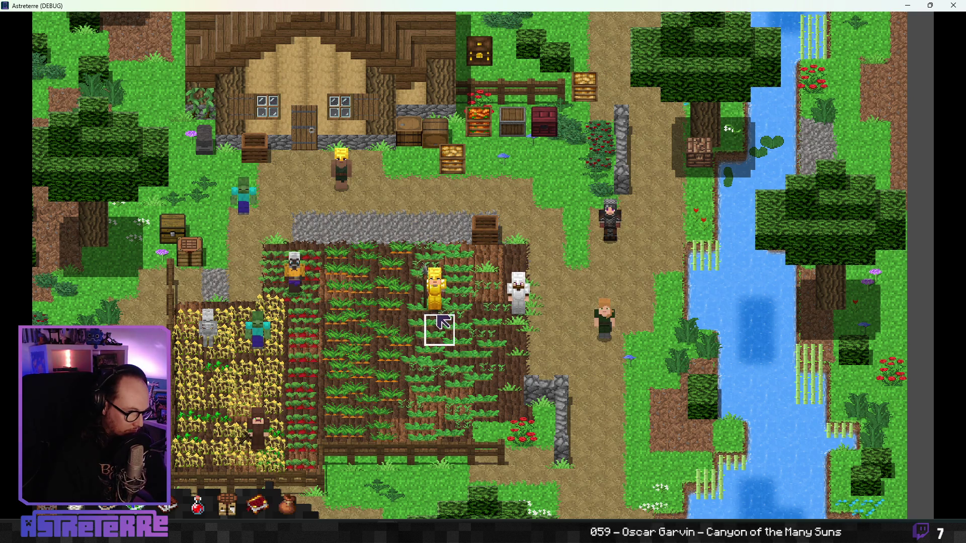
pyautogui.press('i')
pyautogui.click(273, 415)
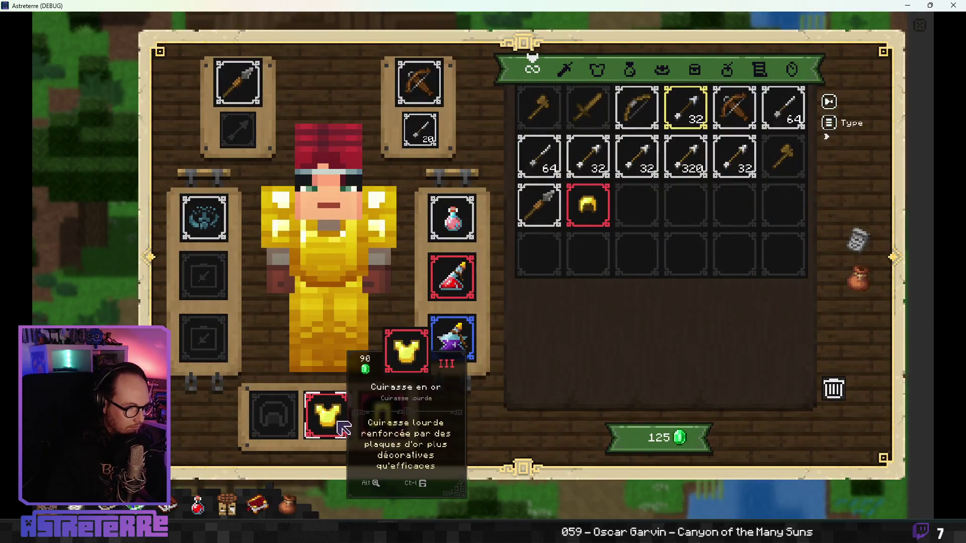
pyautogui.click(344, 428)
pyautogui.click(380, 420)
pyautogui.press('i')
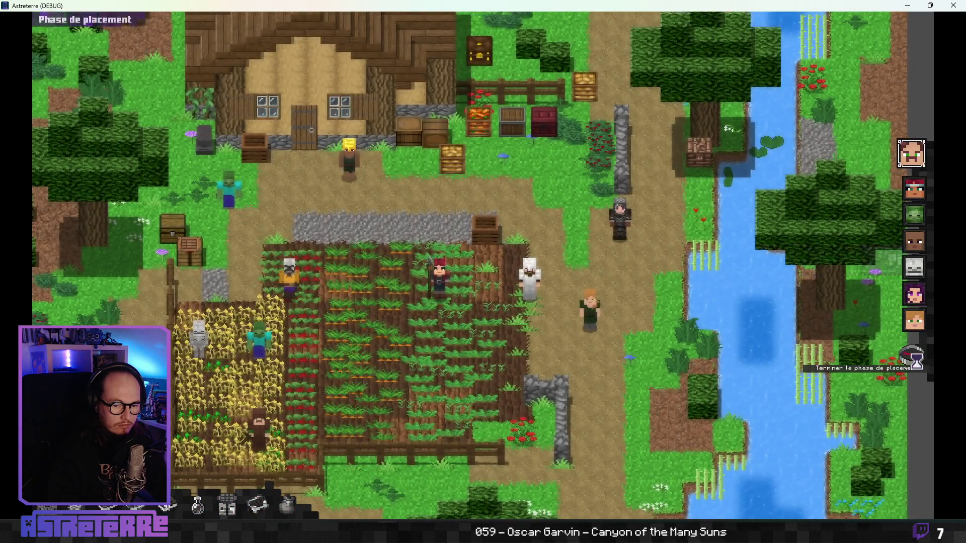
# - End the placement phase and ally's turn, then throw the alchemical flask at a target tile
pyautogui.click(915, 360)
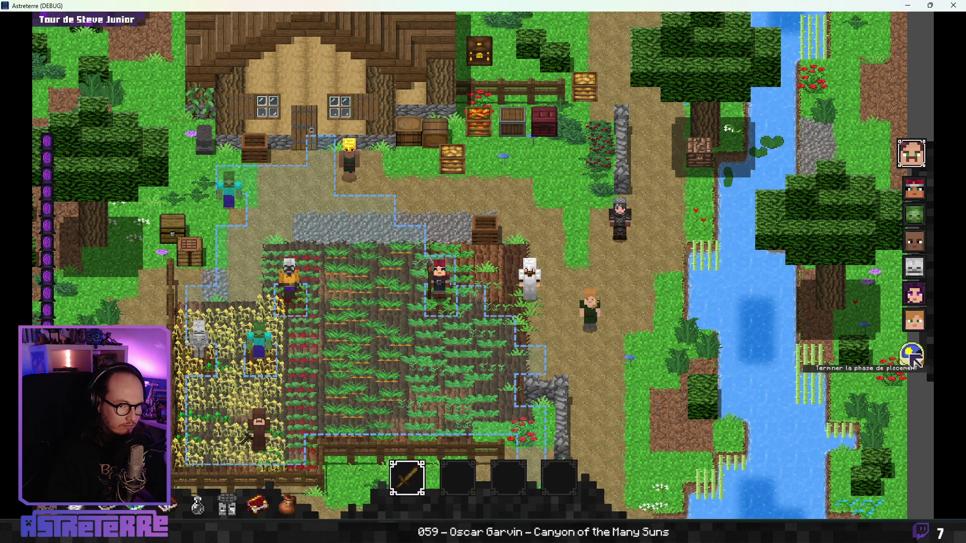
pyautogui.click(916, 359)
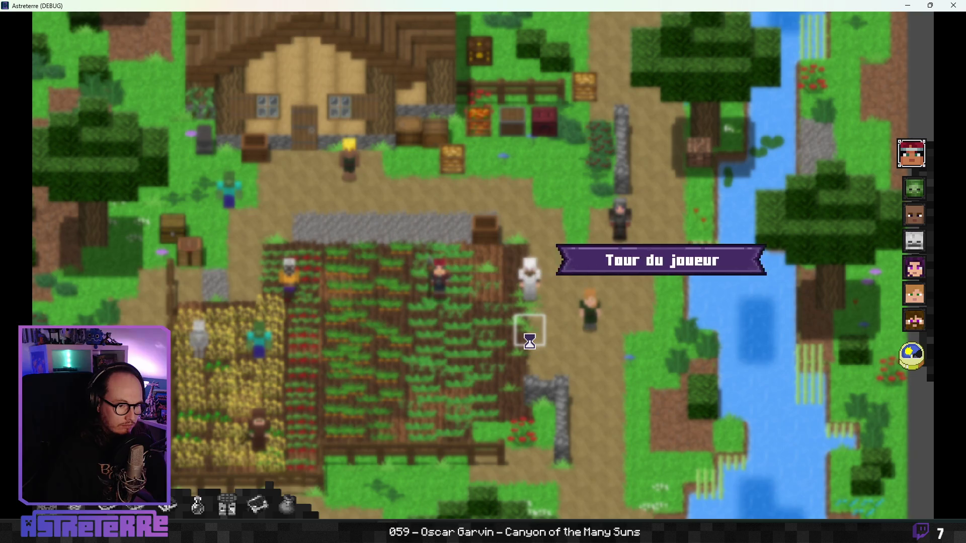
pyautogui.moveTo(528, 485)
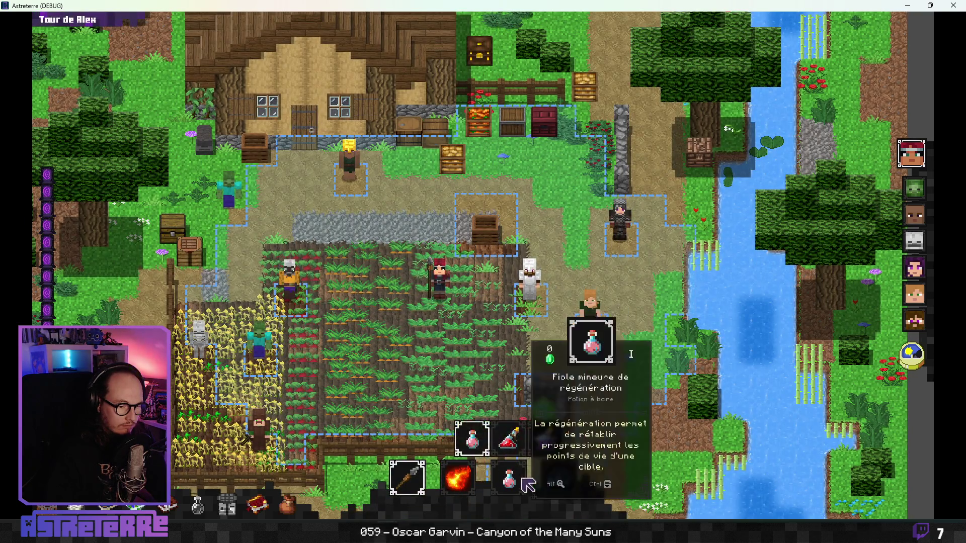
pyautogui.click(508, 439)
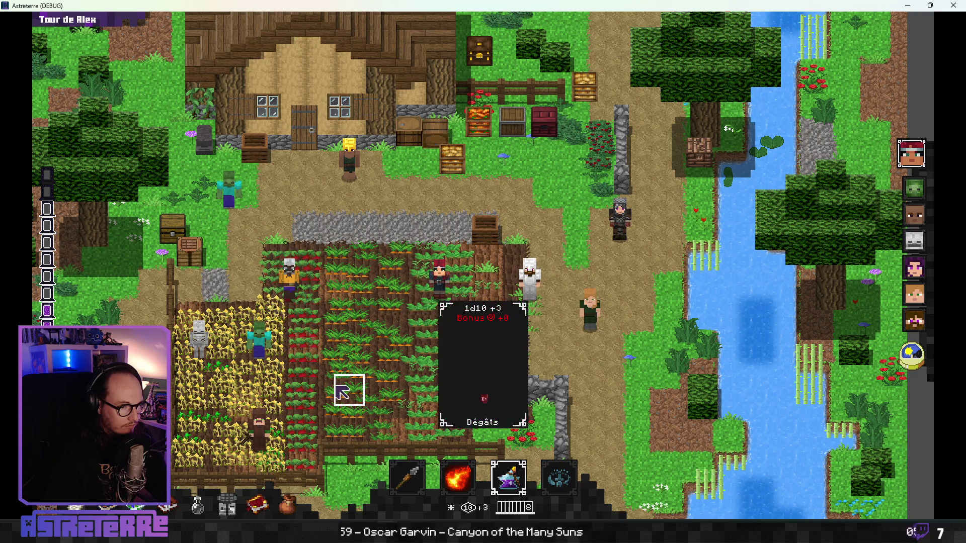
pyautogui.click(342, 391)
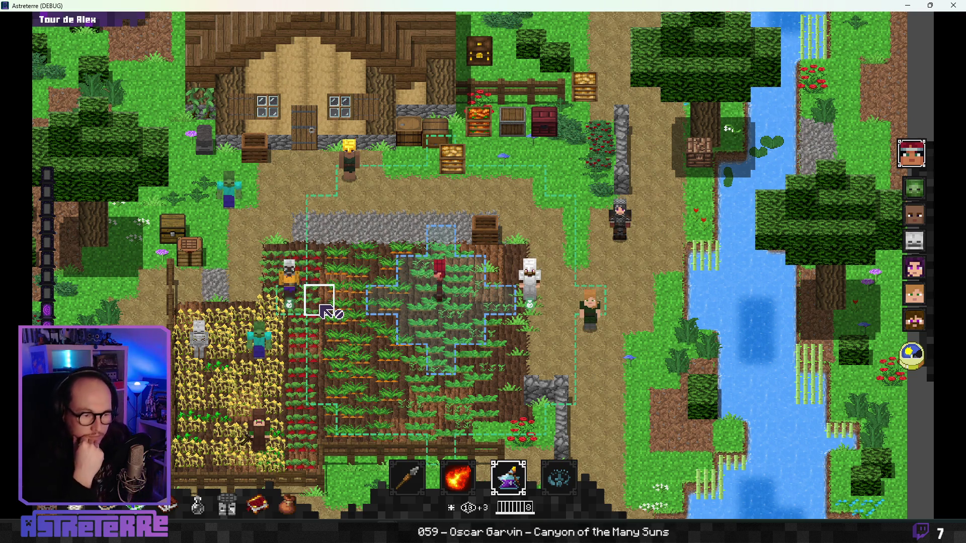
# - Refill action points from the debug console, throw the flask again, and close the game
pyautogui.moveTo(744, 400)
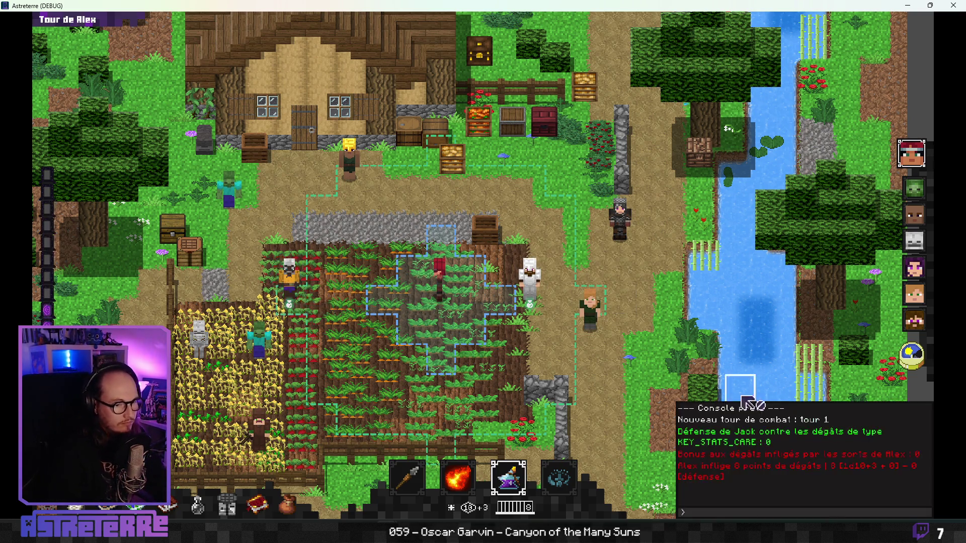
pyautogui.click(708, 512)
pyautogui.write('add action_points 10')
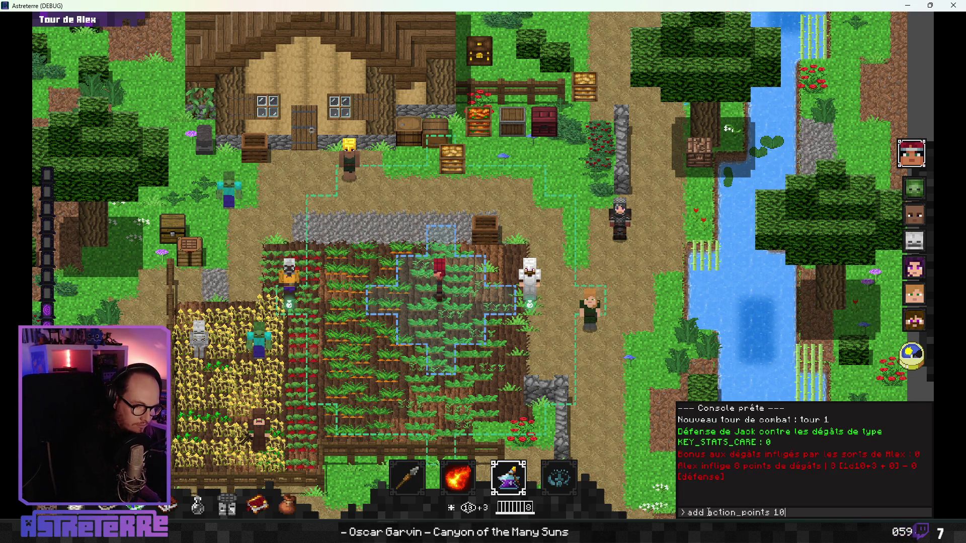
pyautogui.press('Return')
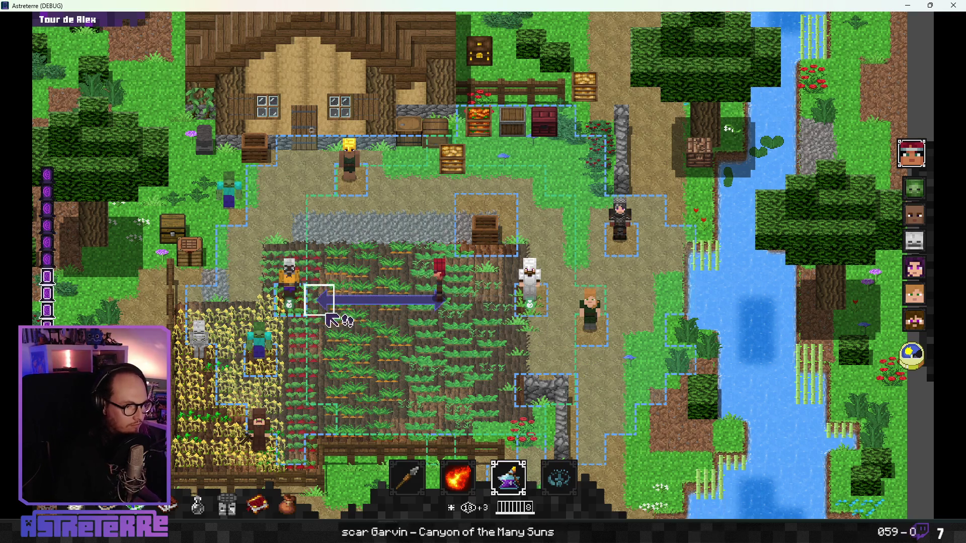
pyautogui.click(320, 373)
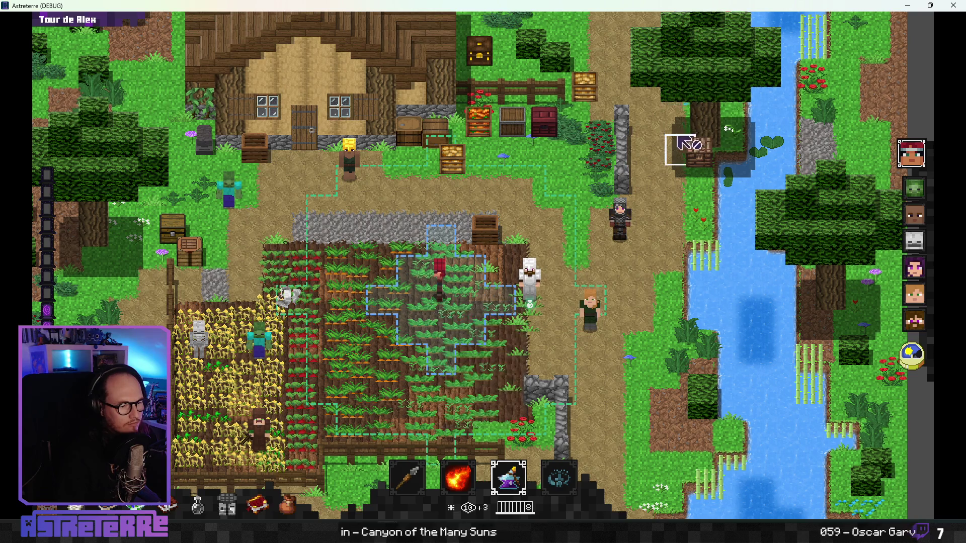
pyautogui.click(948, 9)
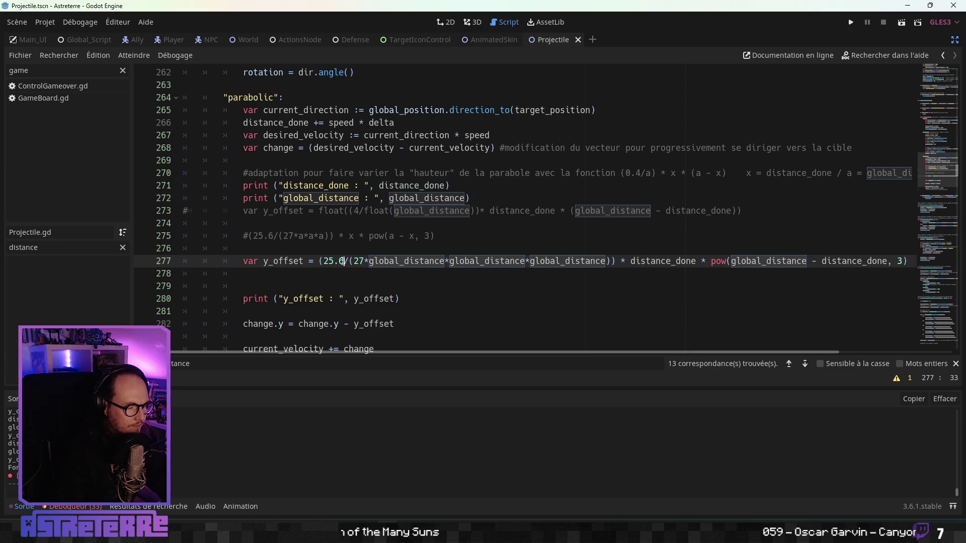
# - Ask ChatGPT 'avec un max de 25% ?' and read the 64/(27a³) · x(a−x)³ answer
pyautogui.doubleClick(344, 260)
pyautogui.hotkey('alt', 'Tab')
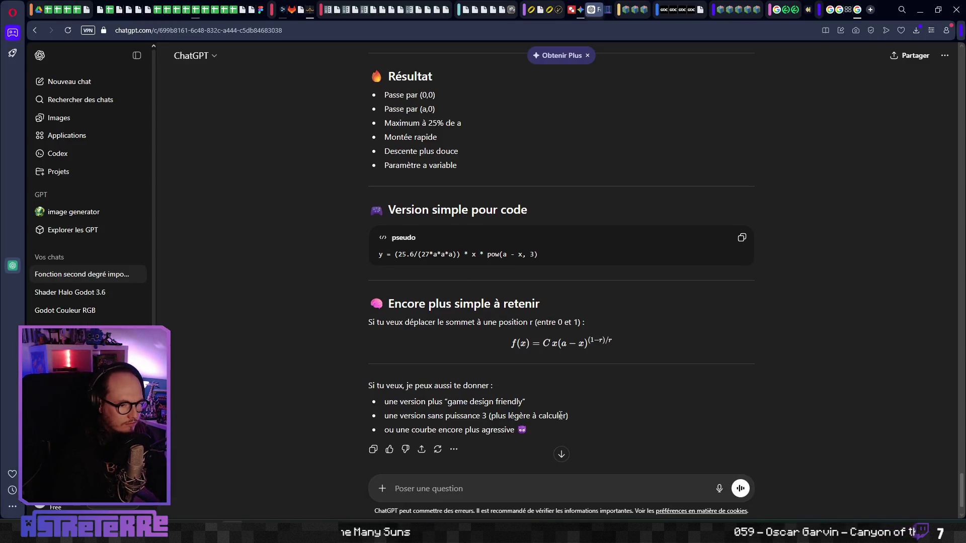
pyautogui.scroll(-1, 544, 419)
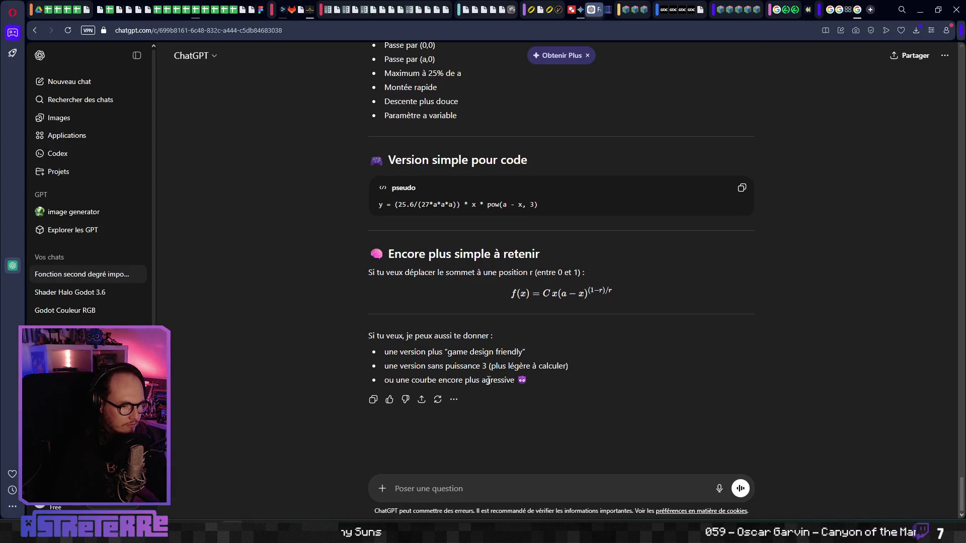
pyautogui.scroll(5, 483, 366)
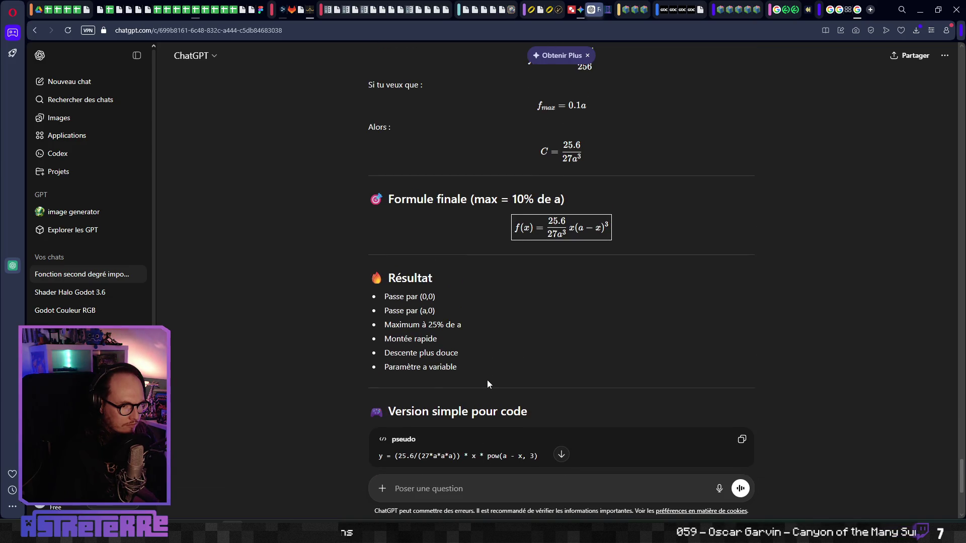
pyautogui.scroll(-1, 488, 384)
pyautogui.scroll(-3, 487, 384)
pyautogui.write('avec un max de 25% ?')
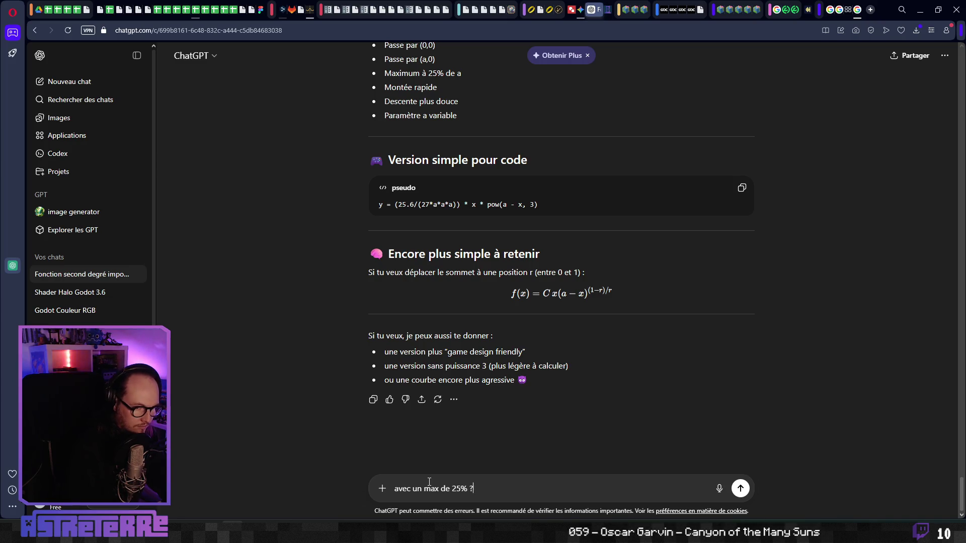
pyautogui.press('Return')
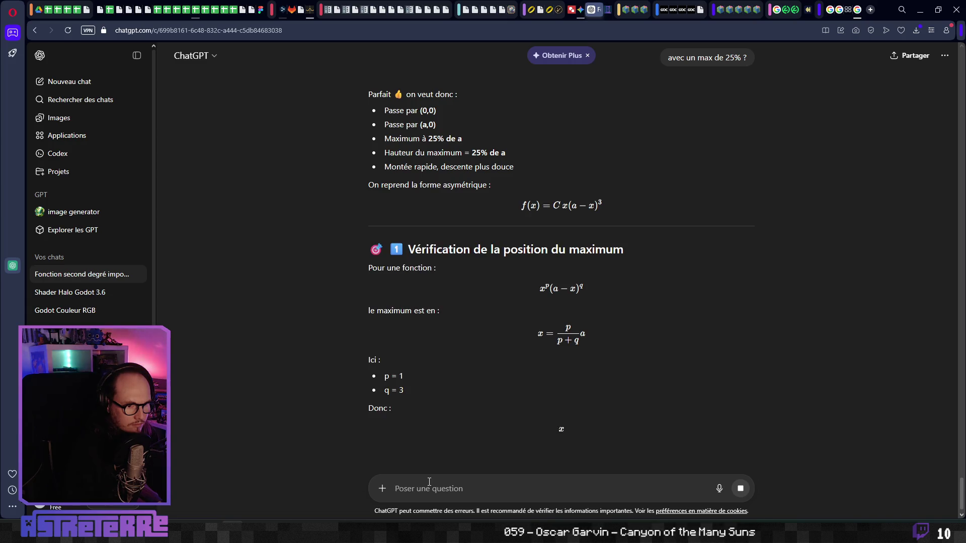
pyautogui.scroll(-8, 509, 354)
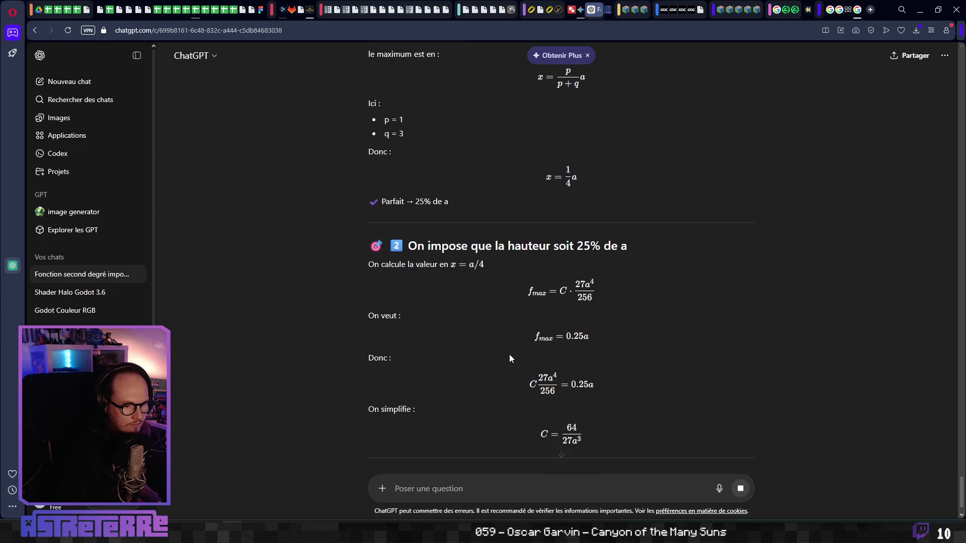
pyautogui.scroll(-5, 510, 355)
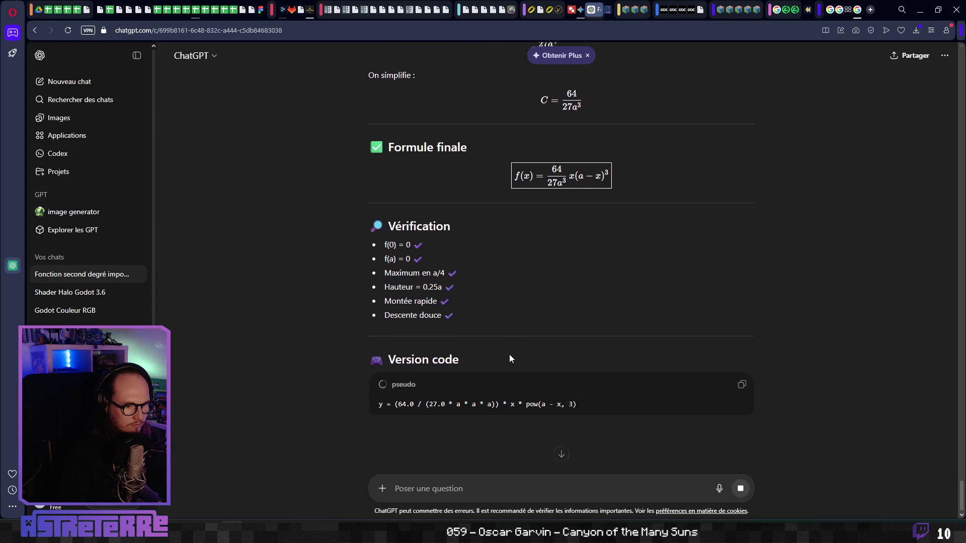
# - Replace the 25.6 coefficient on line 277 with 64 and relaunch the game
pyautogui.hotkey('alt', 'Tab')
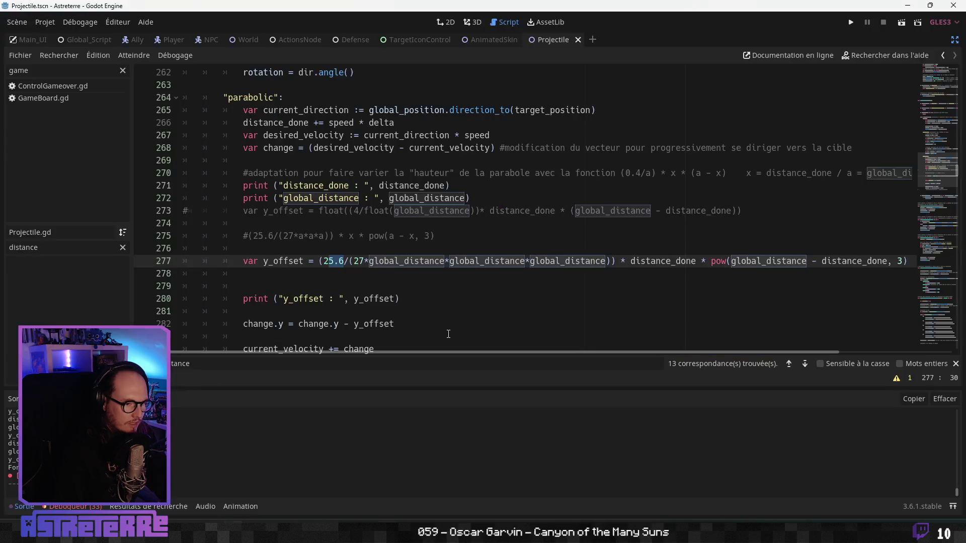
pyautogui.click(335, 258)
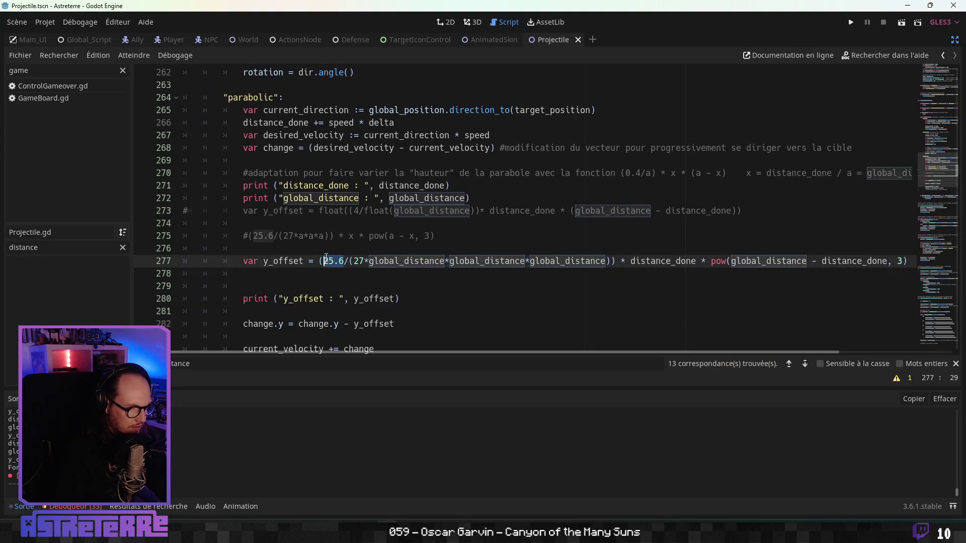
pyautogui.write('64')
pyautogui.click(376, 299)
pyautogui.hotkey('alt', 'Tab')
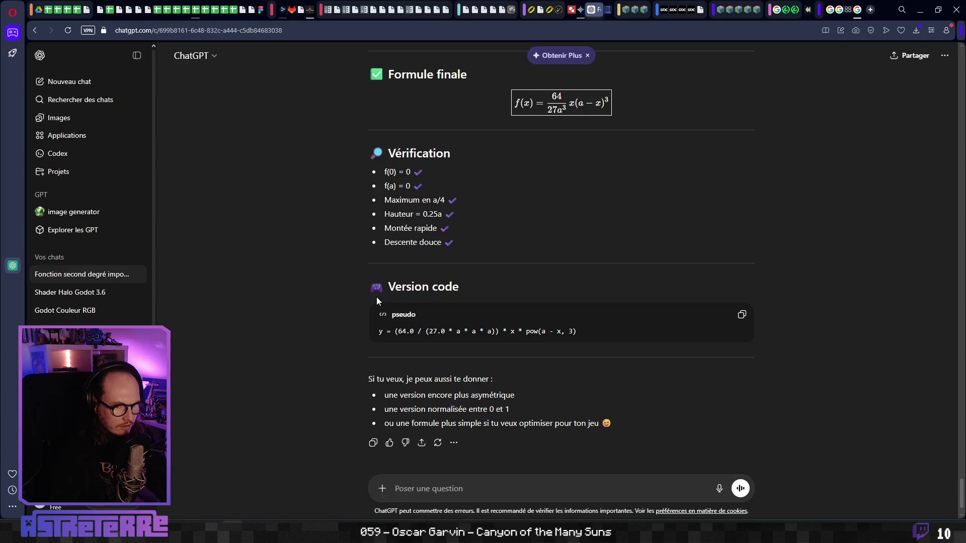
pyautogui.hotkey('alt', 'Tab')
pyautogui.click(461, 284)
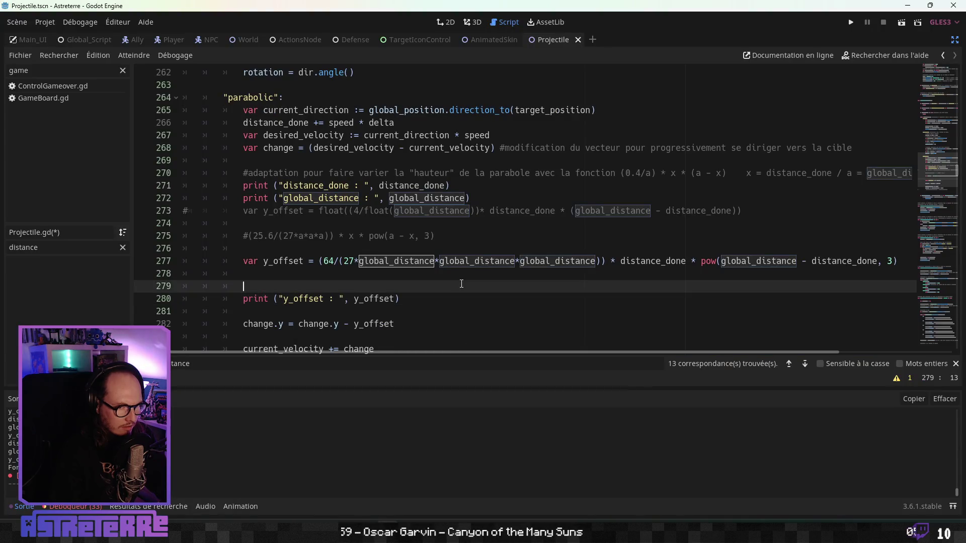
pyautogui.click(332, 260)
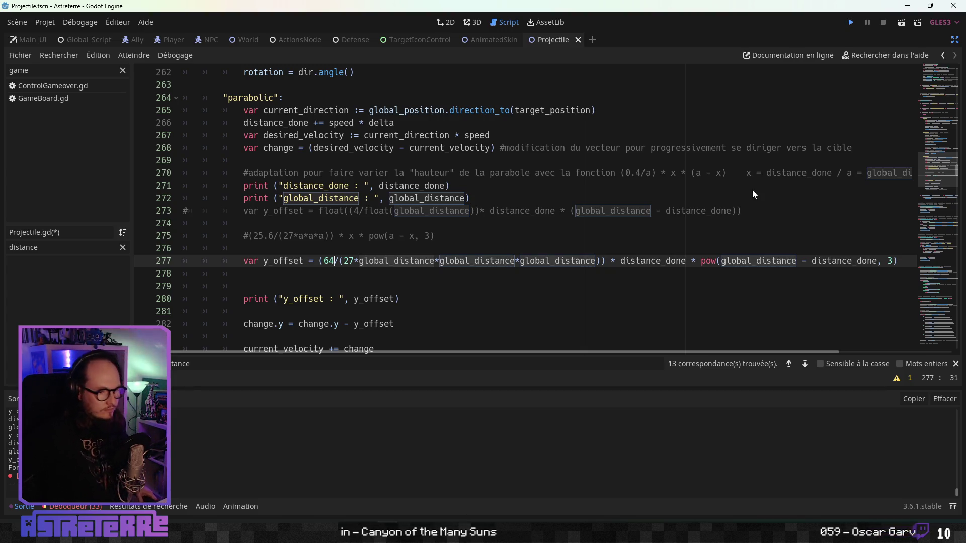
pyautogui.press('F5')
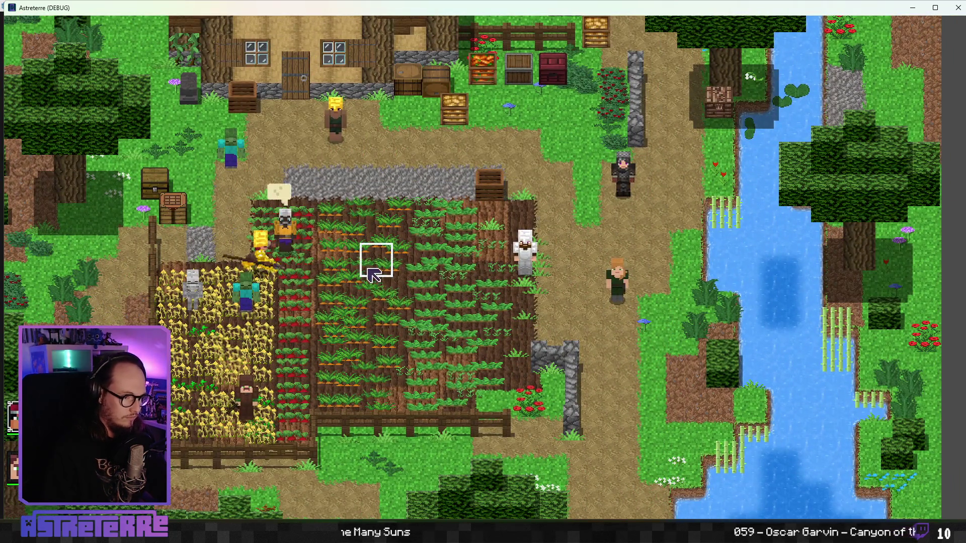
# - Unequip Alex's gold helmet, chestplate and leggings from the inventory
pyautogui.press('e')
pyautogui.click(262, 447)
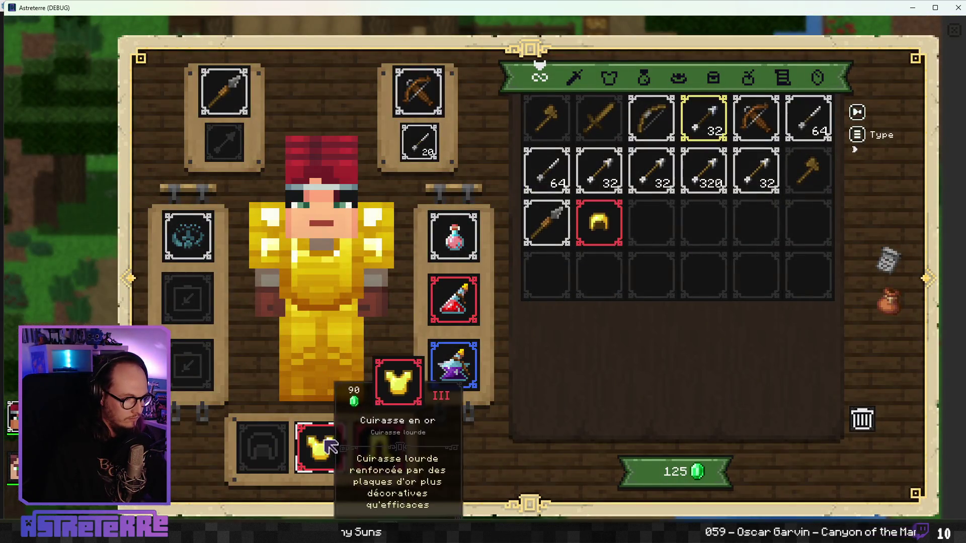
pyautogui.click(321, 447)
pyautogui.click(378, 445)
pyautogui.press('e')
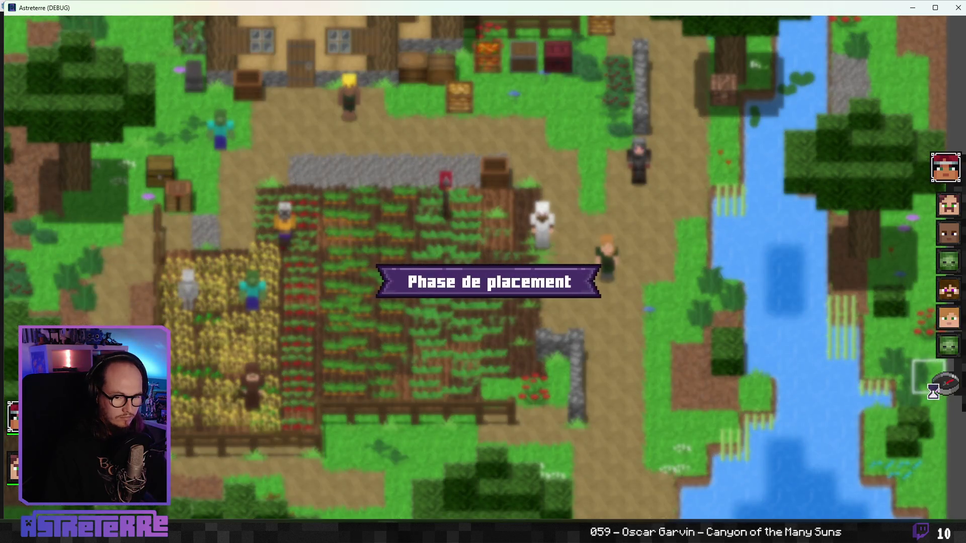
# - End the placement phase and refill action points with 'add action_points 10' in the console
pyautogui.click(949, 387)
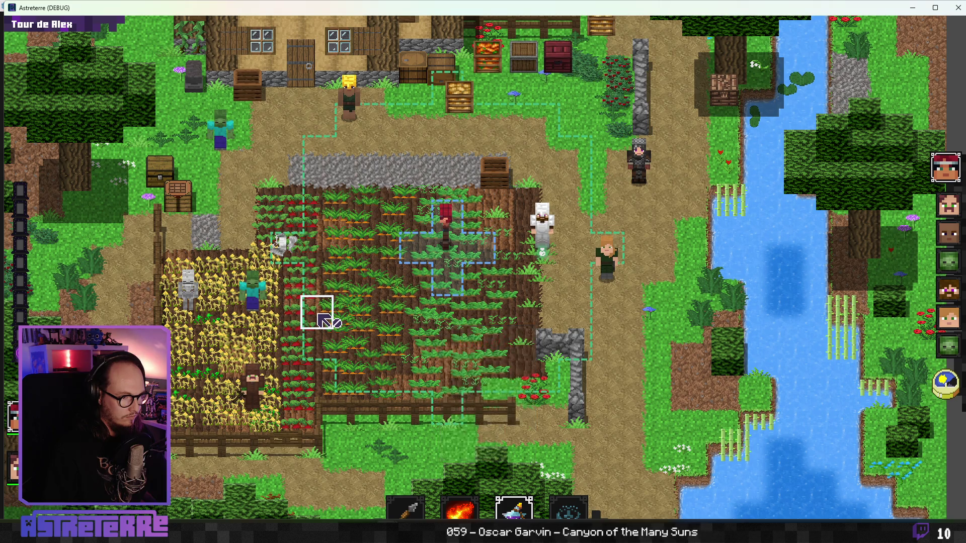
pyautogui.press('`')
pyautogui.write('add action_points 10')
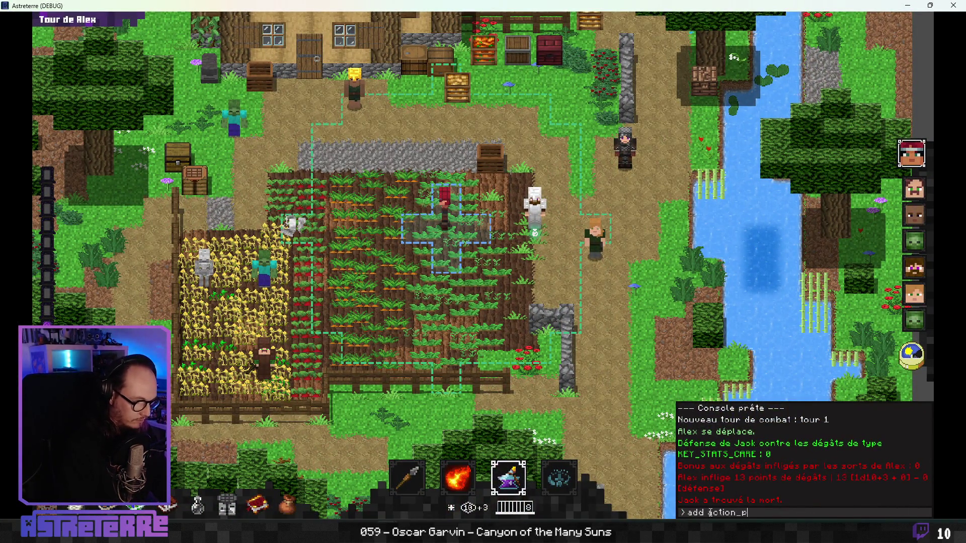
pyautogui.press('Return')
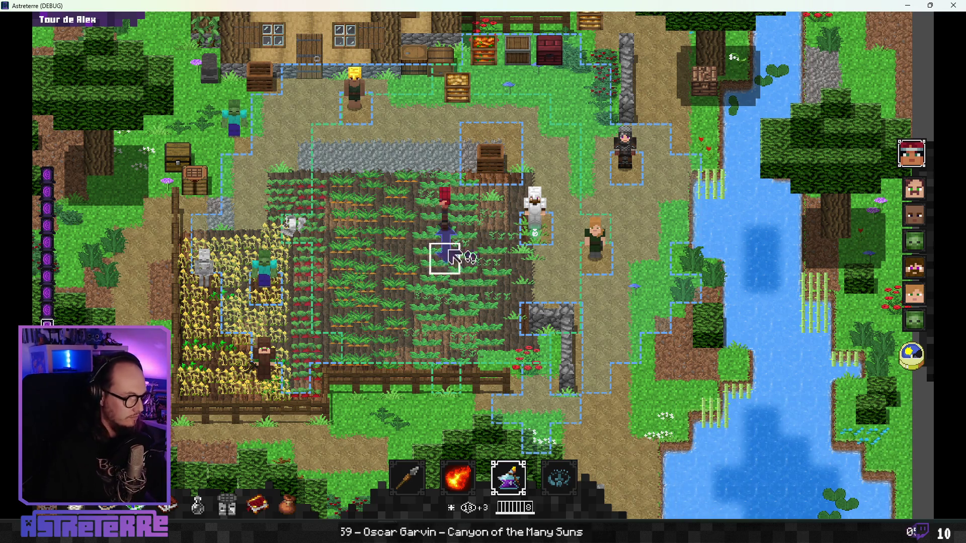
# - Select the spell, move Alex onto the crop field, refill action points and throw at the villager
pyautogui.click(544, 235)
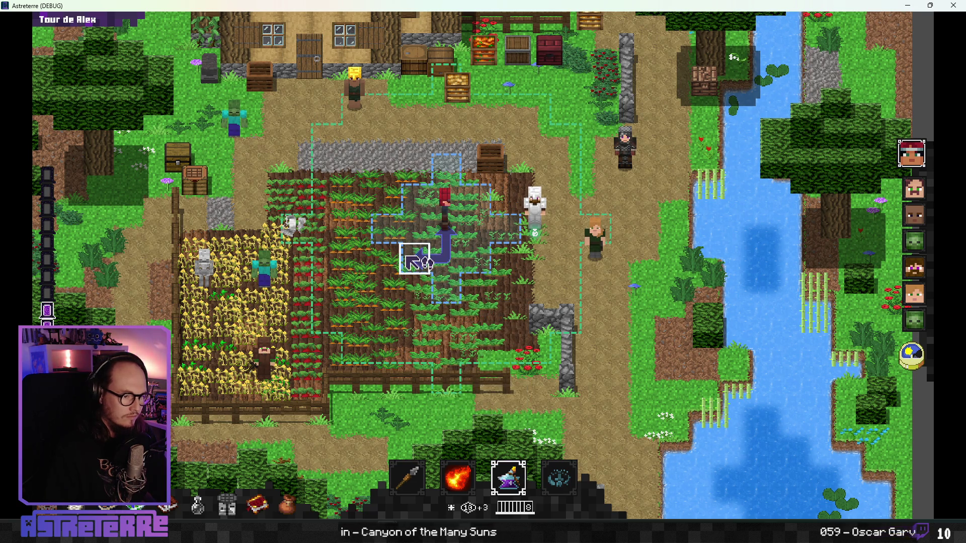
pyautogui.click(444, 285)
pyautogui.write('add action_points 10')
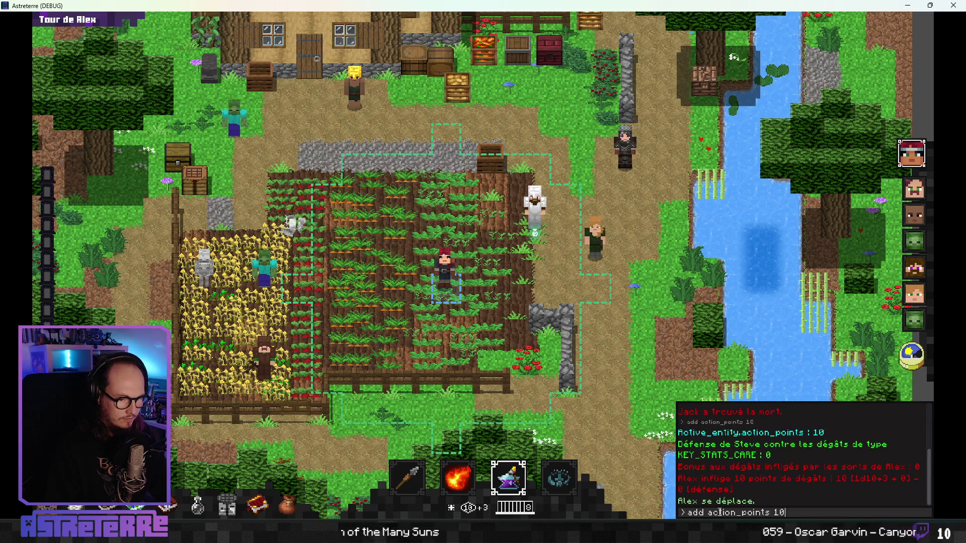
pyautogui.press('Return')
pyautogui.moveTo(596, 275)
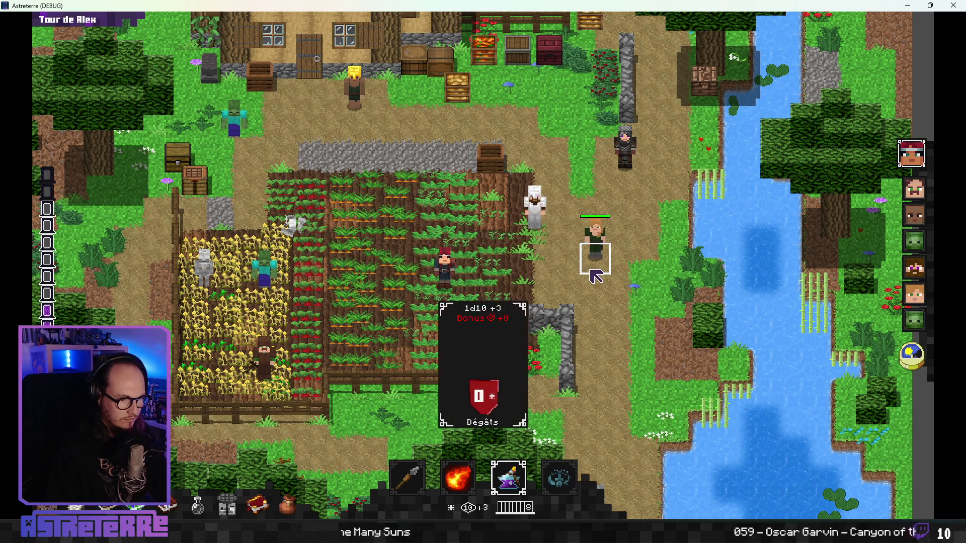
pyautogui.click(596, 276)
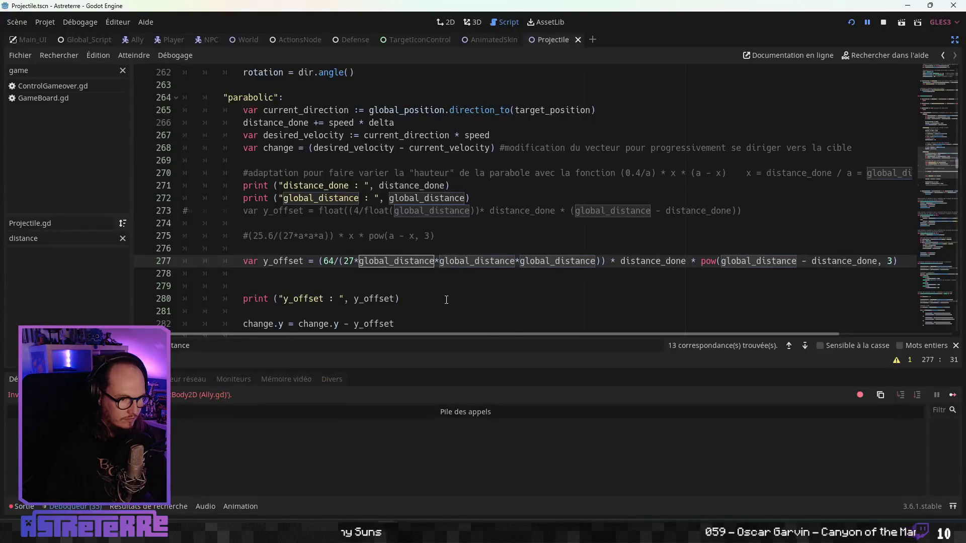
# - Resume the game, reposition Alex in the field, refill action points and throw at the bearded enemy
pyautogui.press('F12')
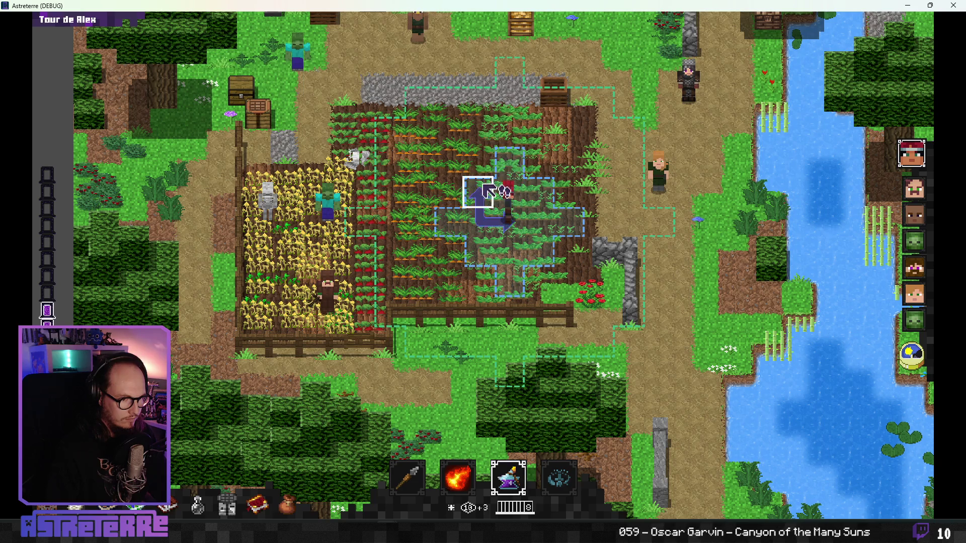
pyautogui.click(483, 191)
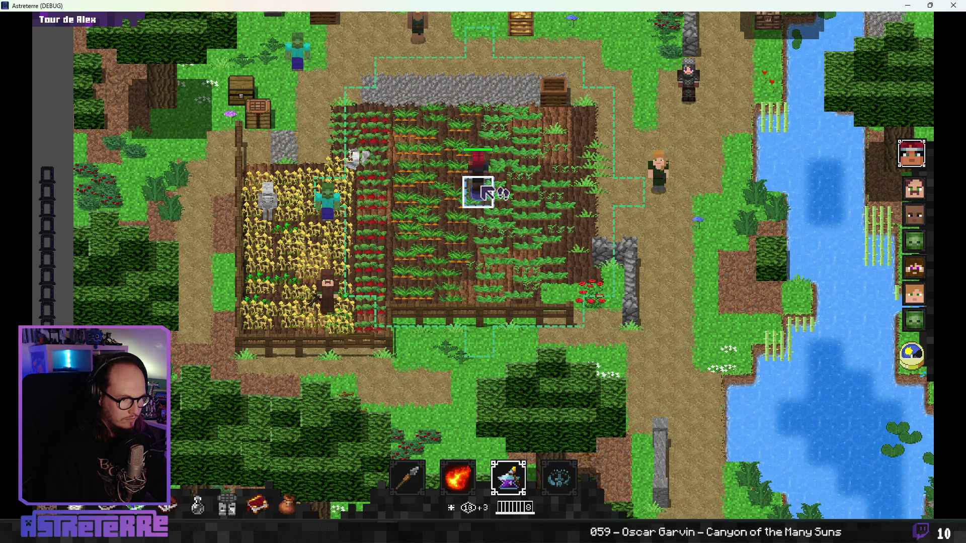
pyautogui.moveTo(707, 414)
pyautogui.press('Return')
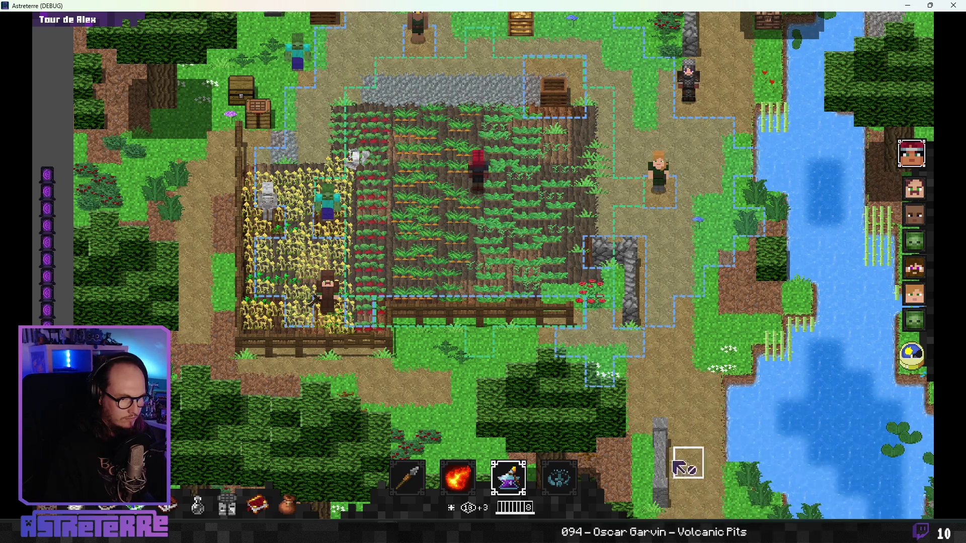
pyautogui.click(419, 192)
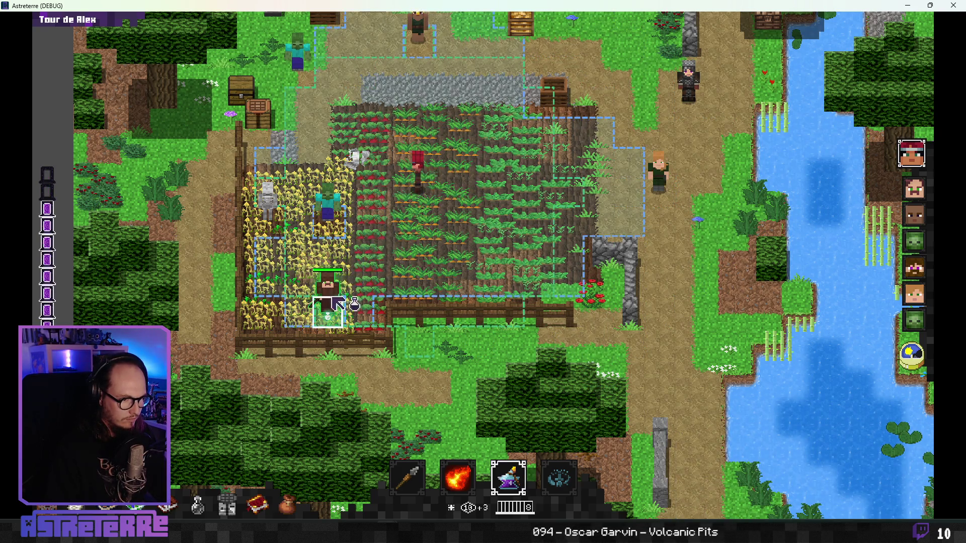
pyautogui.click(332, 305)
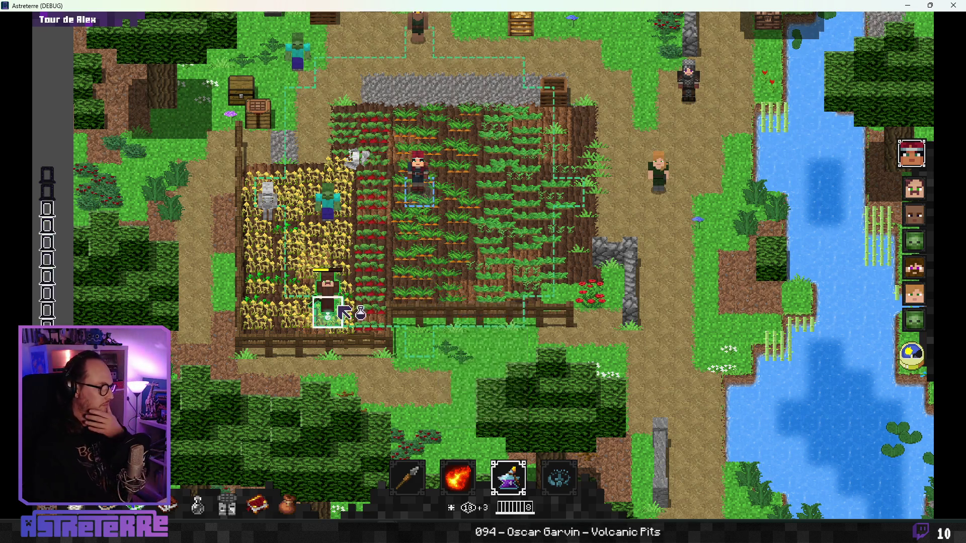
# - Rerun the action-point refill, throw at the bearded enemy again, resume, and move down one tile
pyautogui.press('`')
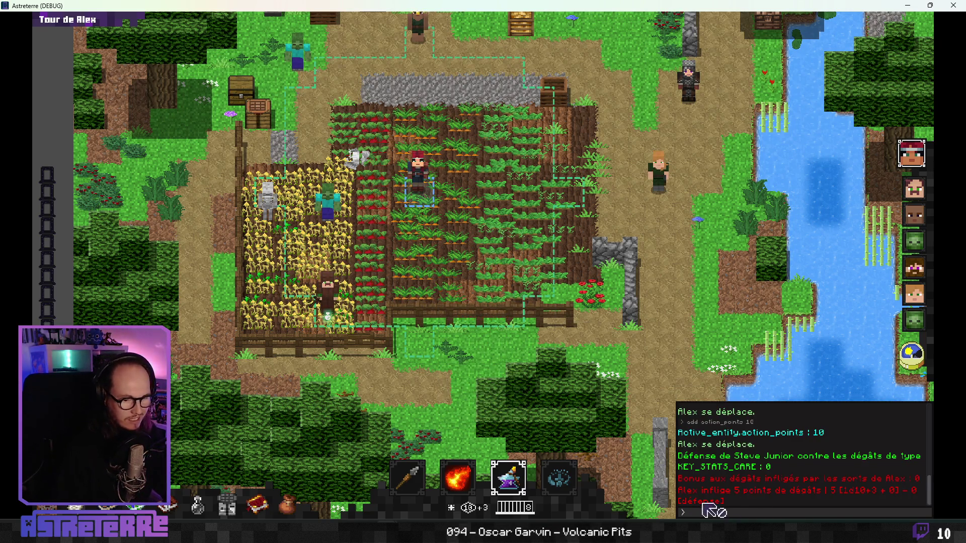
pyautogui.press('Up')
pyautogui.press('Return')
pyautogui.press('`')
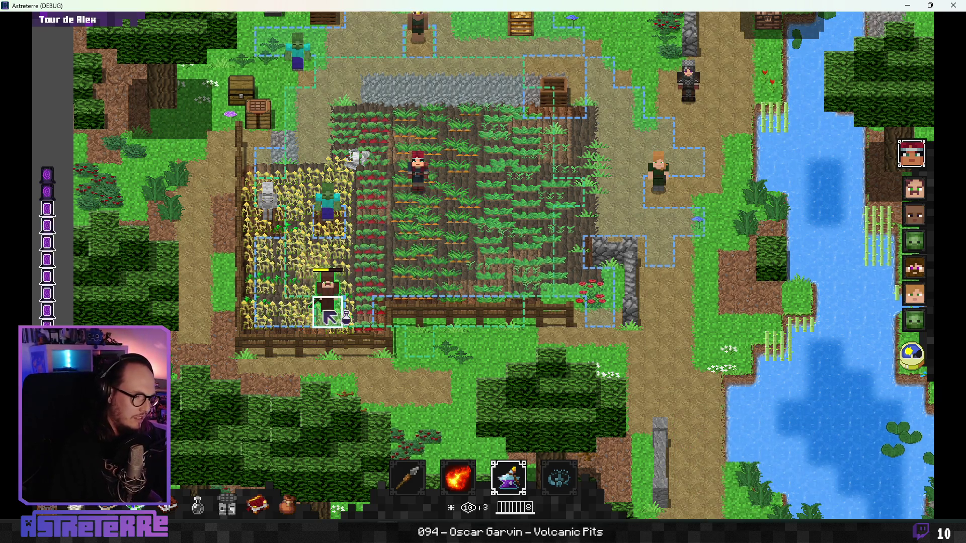
pyautogui.click(430, 272)
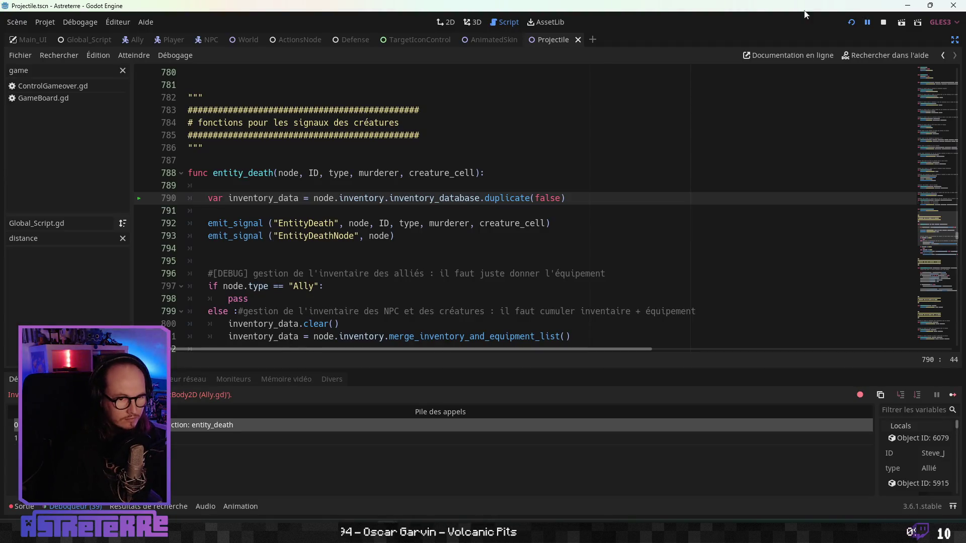
pyautogui.click(865, 22)
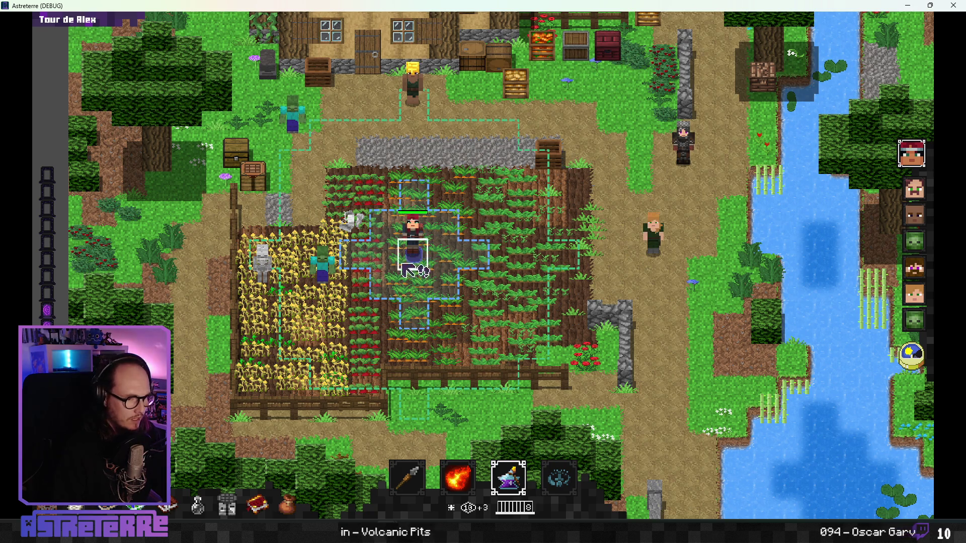
pyautogui.click(421, 280)
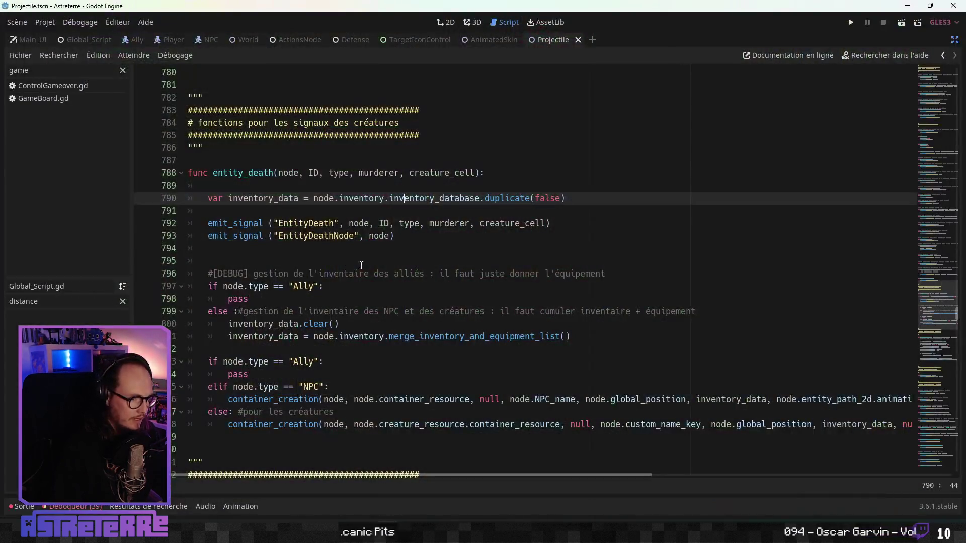
# - Change the y_offset coefficient on line 277 of Projectile.gd to 90 and relaunch the game
pyautogui.click(361, 262)
pyautogui.scroll(9, 357, 292)
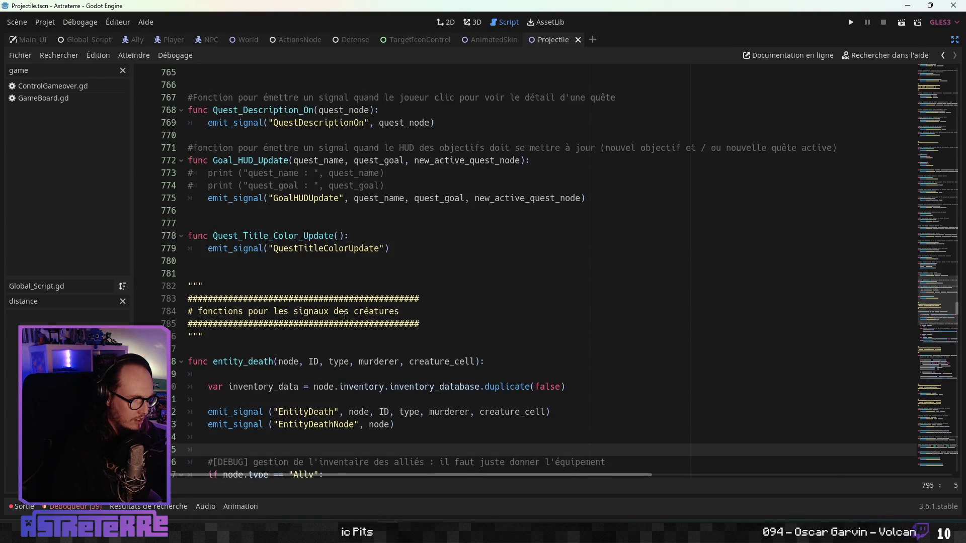
pyautogui.scroll(-8, 356, 313)
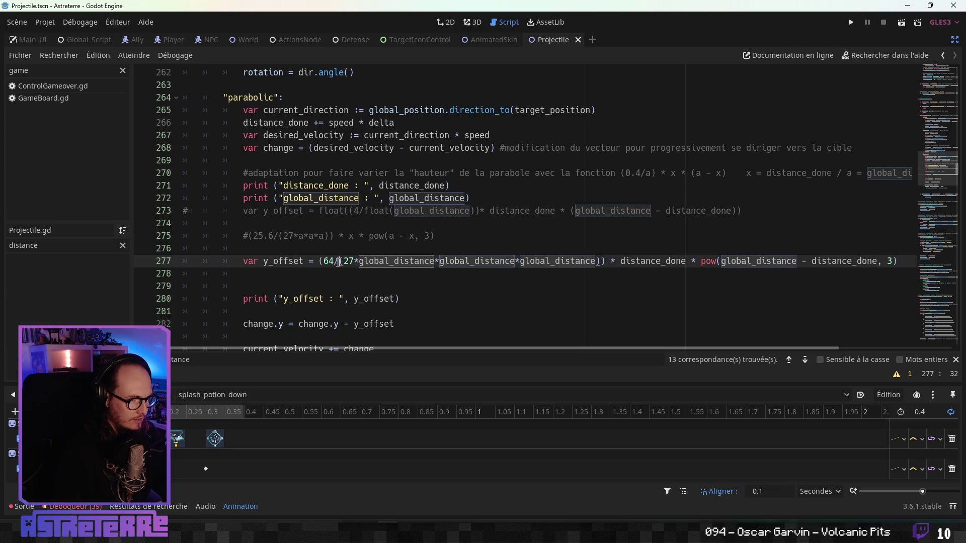
pyautogui.write('90')
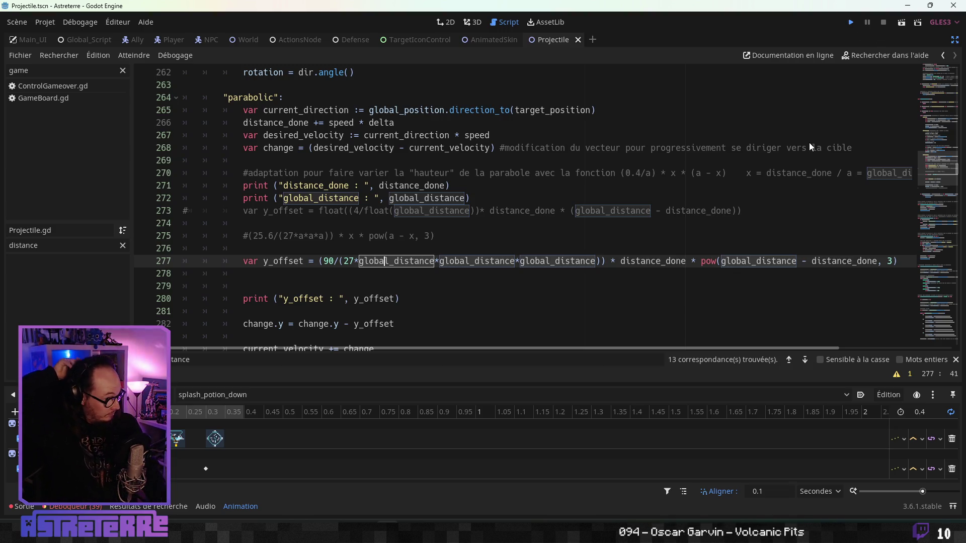
pyautogui.press('F5')
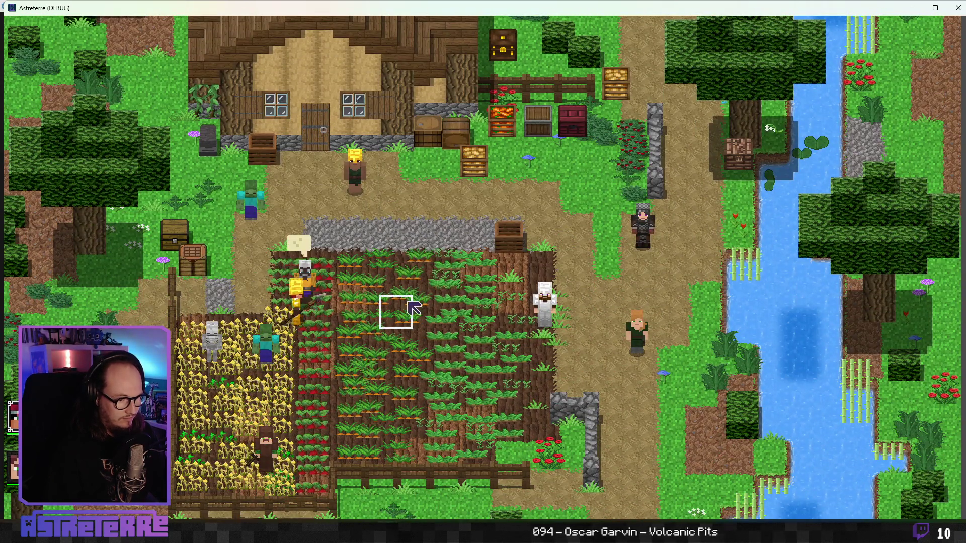
# - Walk the player into the field and unequip the gold helmet, chestplate and leggings
pyautogui.moveTo(425, 297)
pyautogui.mouseDown()
pyautogui.moveTo(428, 377)
pyautogui.moveTo(332, 381)
pyautogui.moveTo(400, 397)
pyautogui.mouseUp()
pyautogui.press('i')
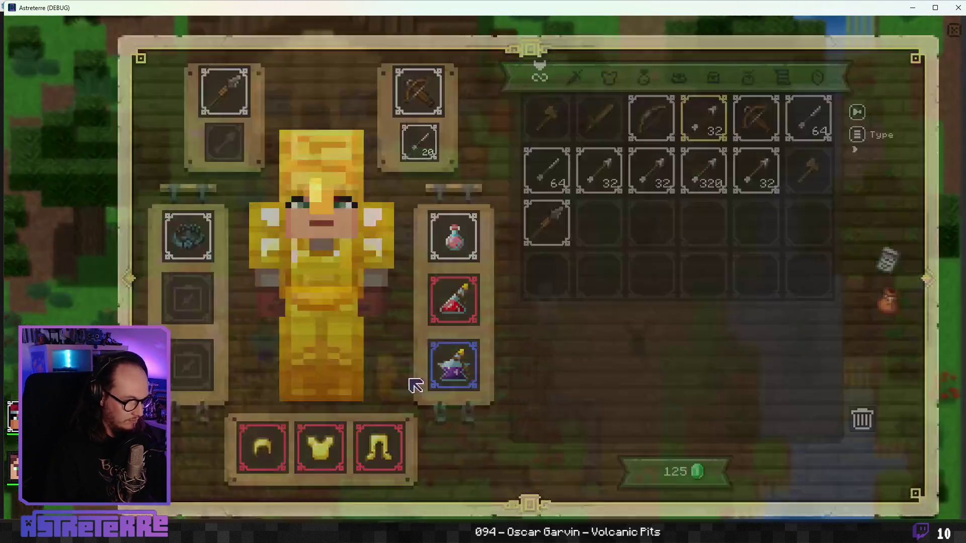
pyautogui.click(261, 453)
pyautogui.click(333, 455)
pyautogui.click(383, 449)
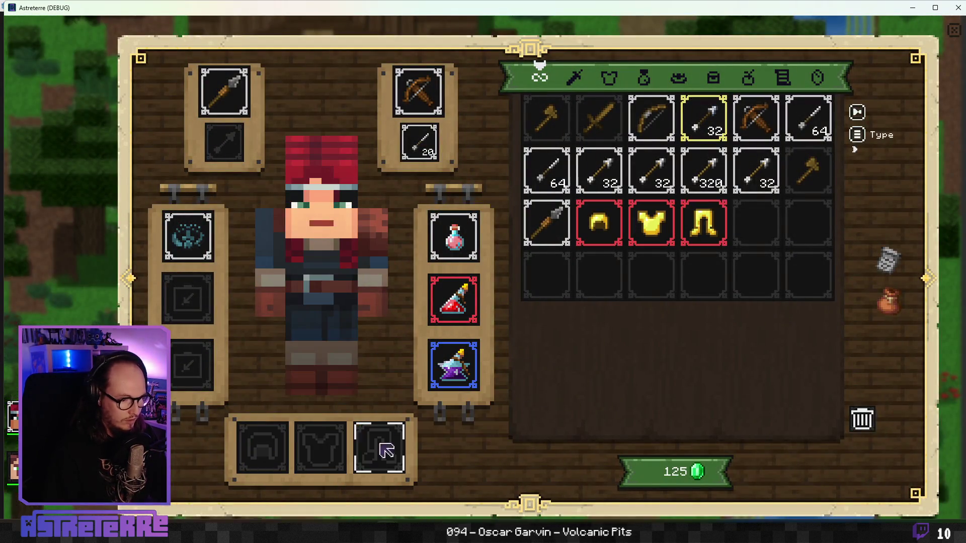
pyautogui.press('i')
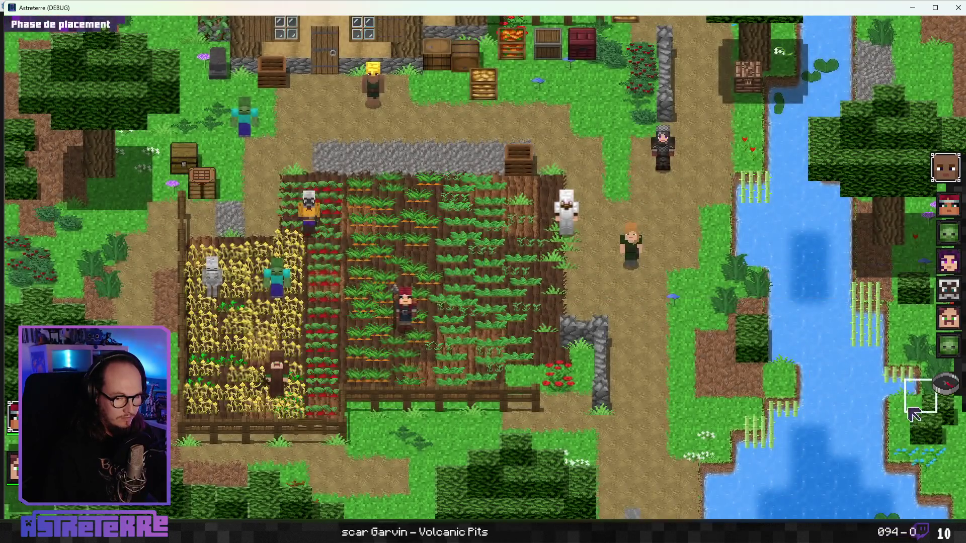
# - Start combat, throw the potion at a tile, maximize the game window and refill action points
pyautogui.click(954, 394)
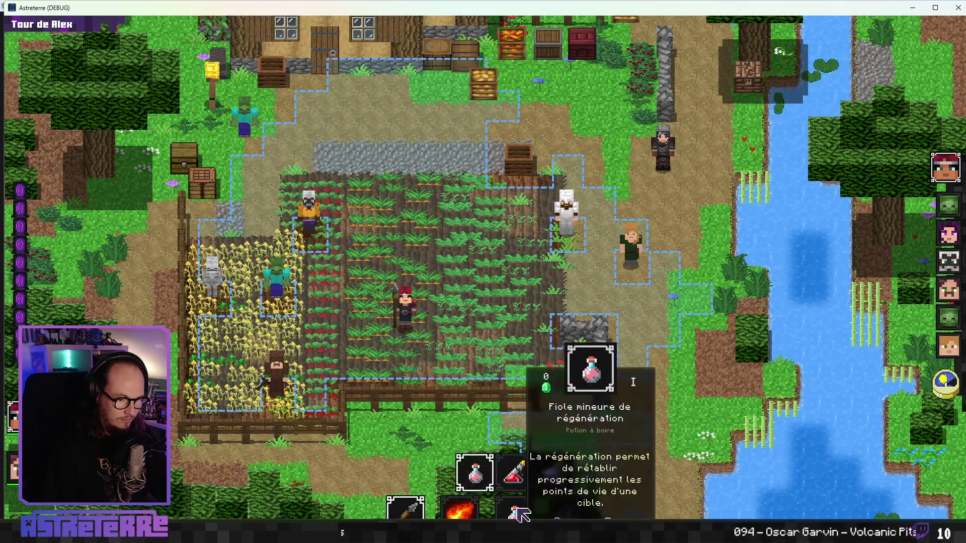
pyautogui.click(560, 482)
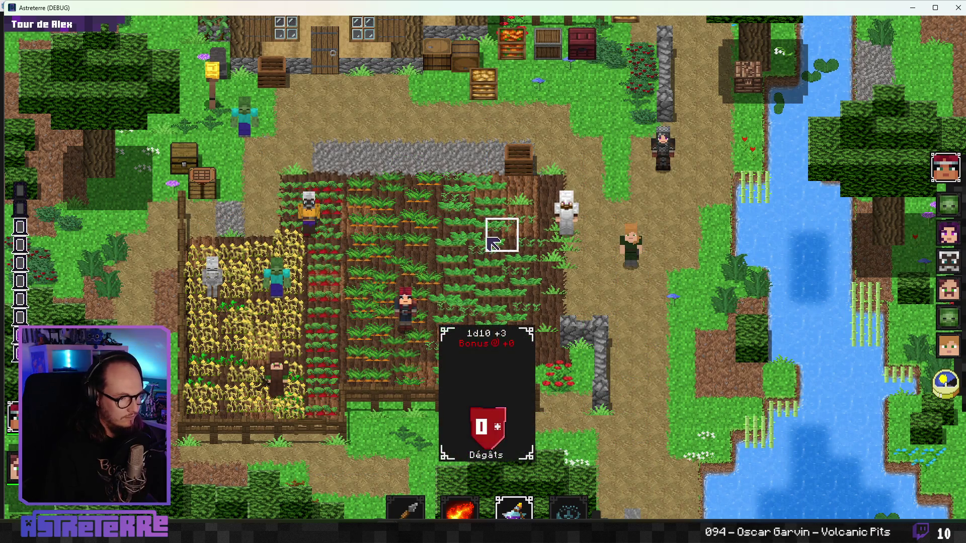
pyautogui.click(492, 244)
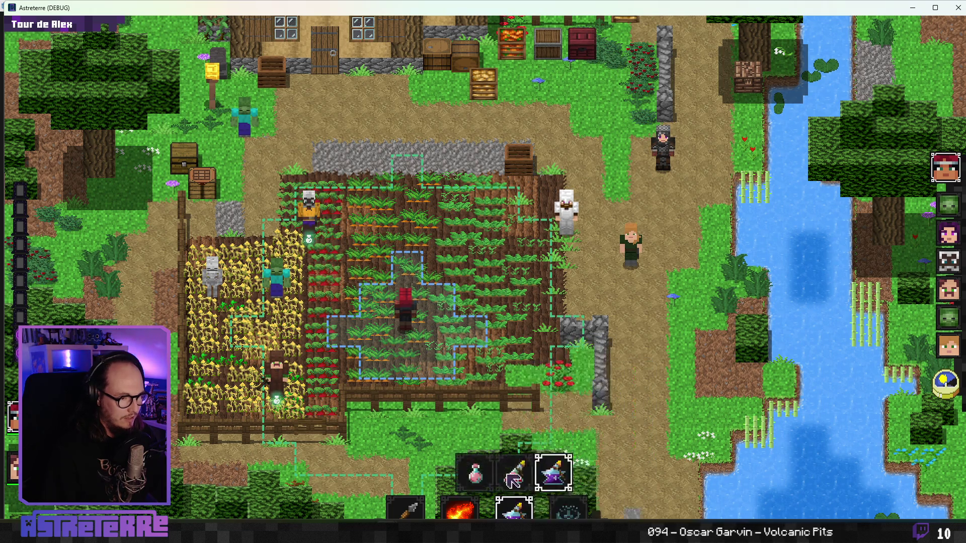
pyautogui.press('`')
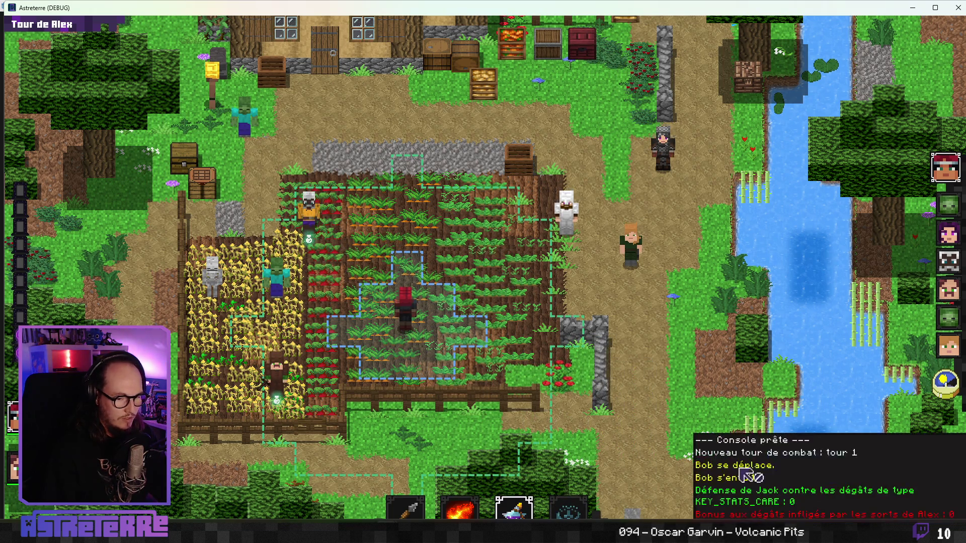
pyautogui.doubleClick(691, 11)
pyautogui.write('add_action_points 1')
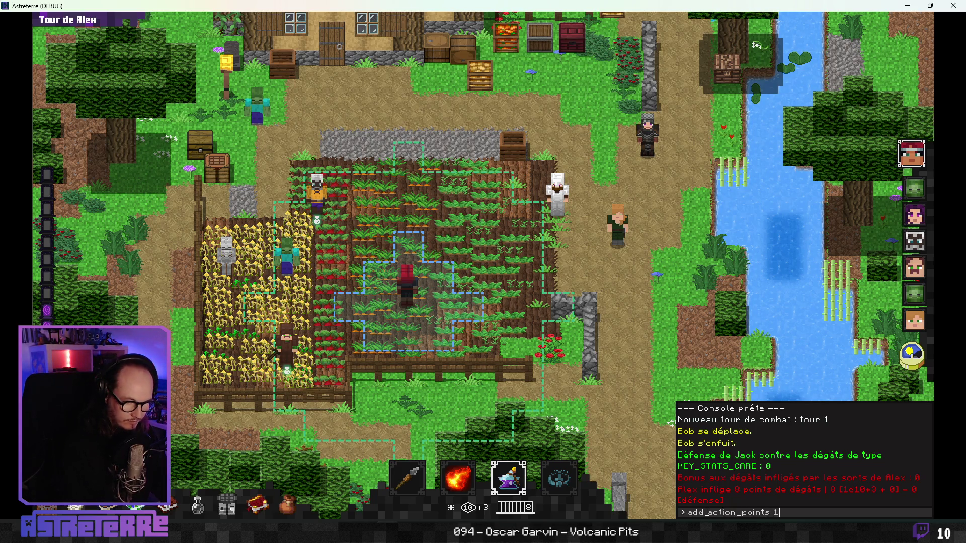
pyautogui.press('Return')
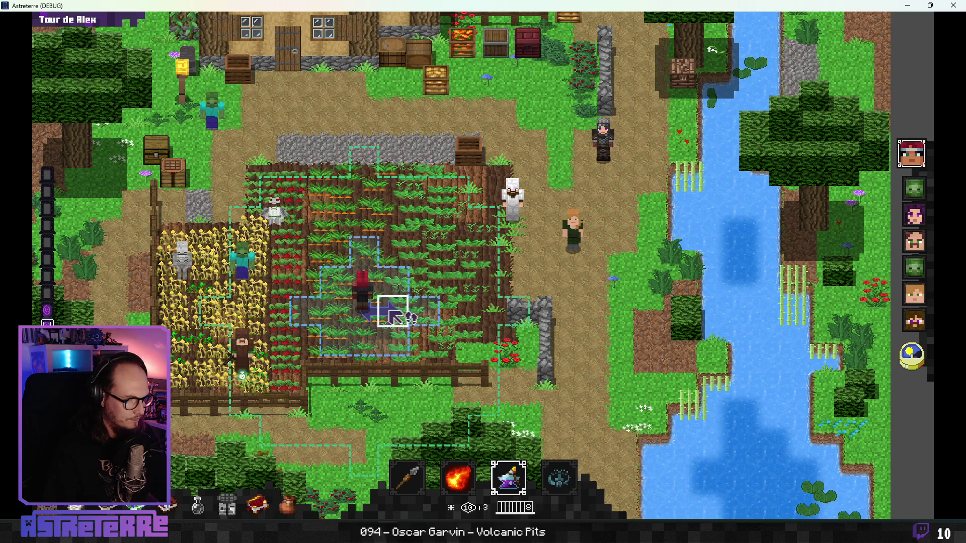
# - Move Alex, refill action points, attack the white-clad unit and resume from the debugger
pyautogui.click(395, 316)
pyautogui.press('quoteleft')
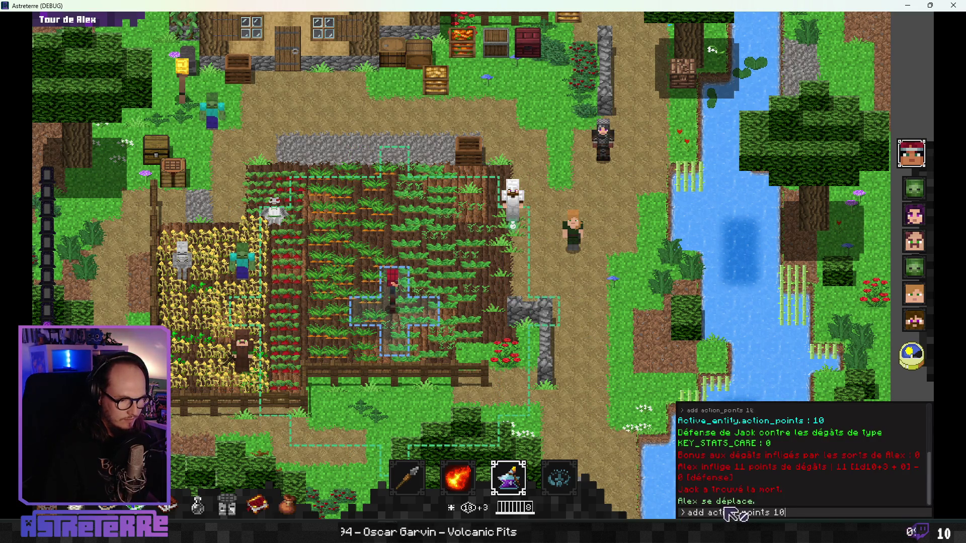
pyautogui.press('Return')
pyautogui.press('quoteleft')
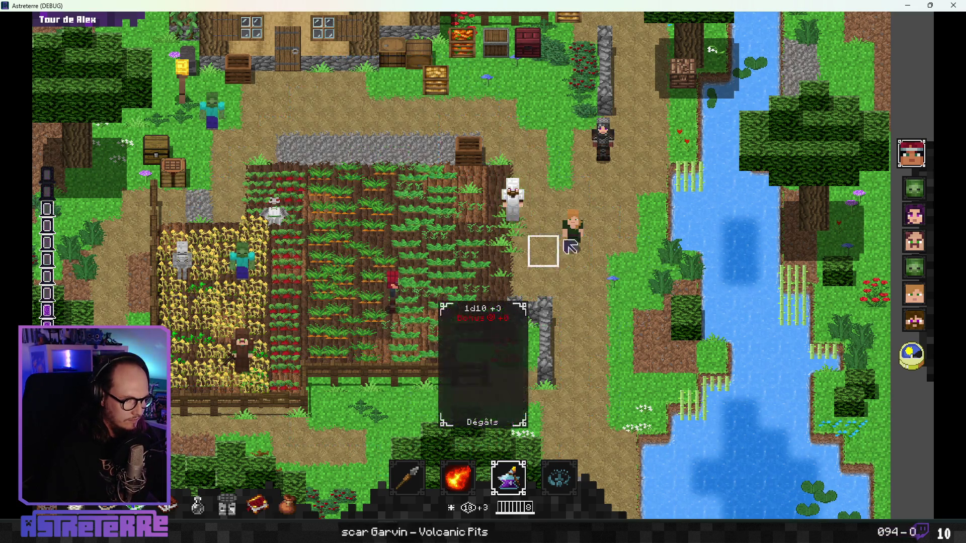
pyautogui.click(566, 243)
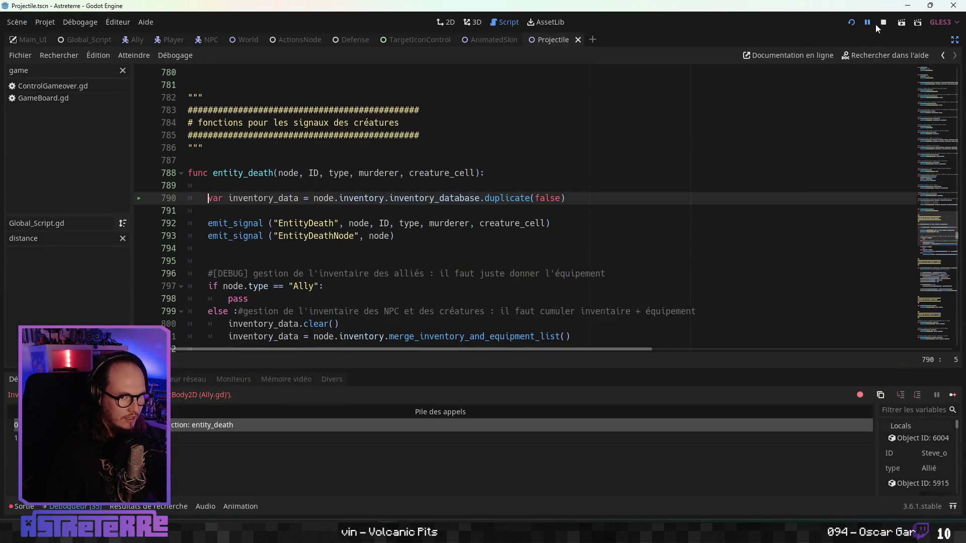
pyautogui.click(868, 23)
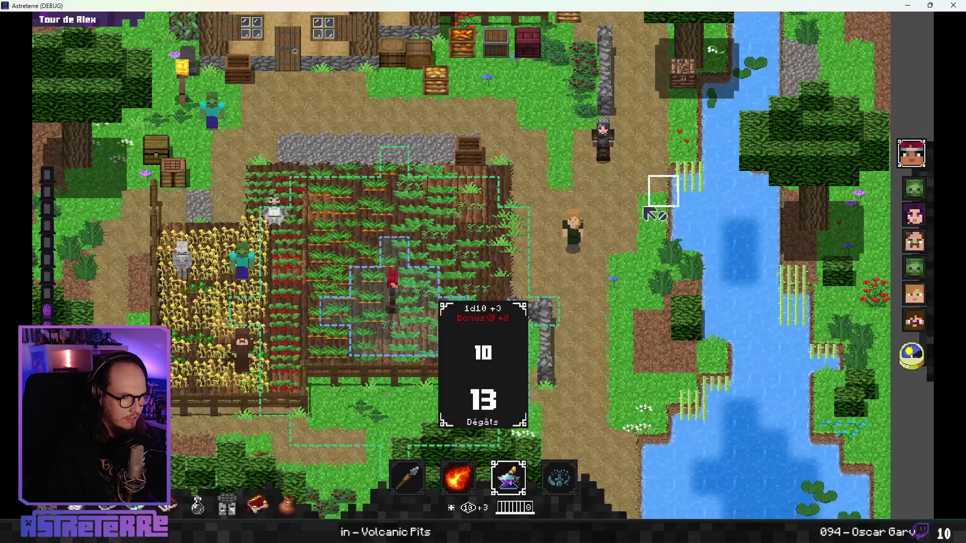
# - Move Alex one tile left, refill action points and throw at the brown-clad character in the wheat
pyautogui.click(362, 312)
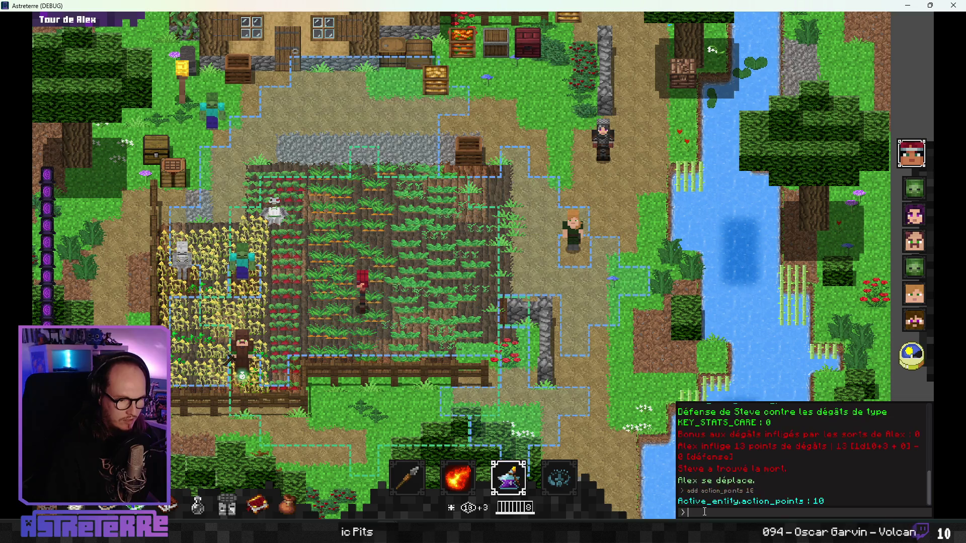
pyautogui.press('Escape')
pyautogui.click(253, 375)
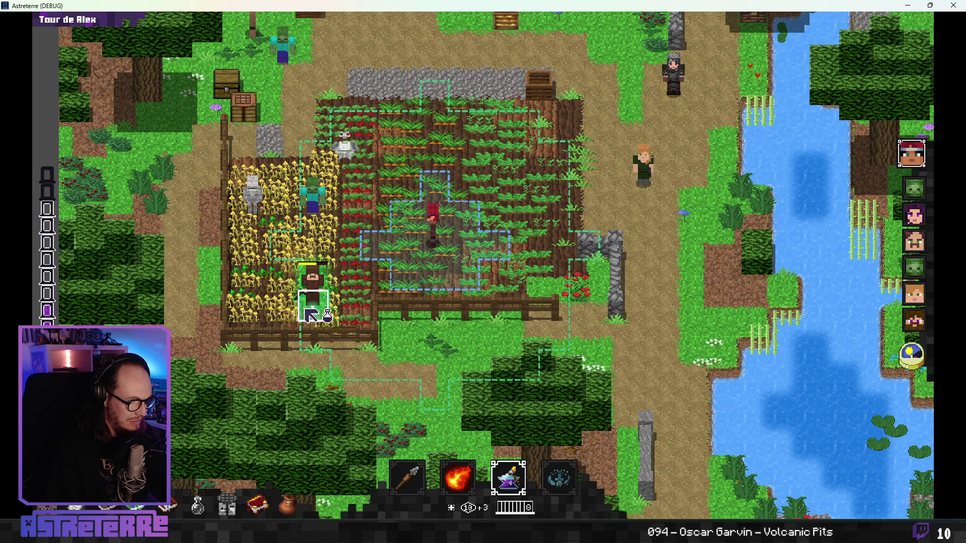
pyautogui.press('`')
pyautogui.press('Return')
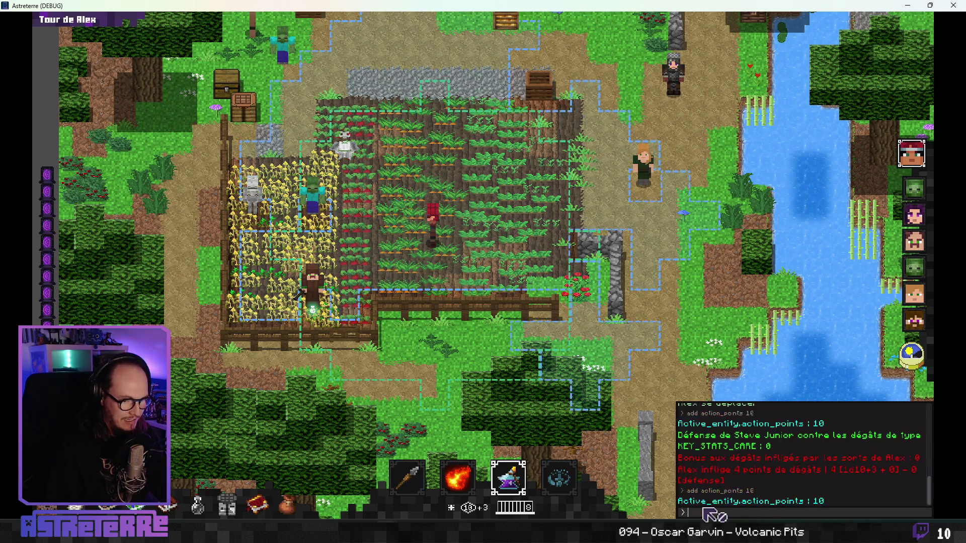
pyautogui.press('`')
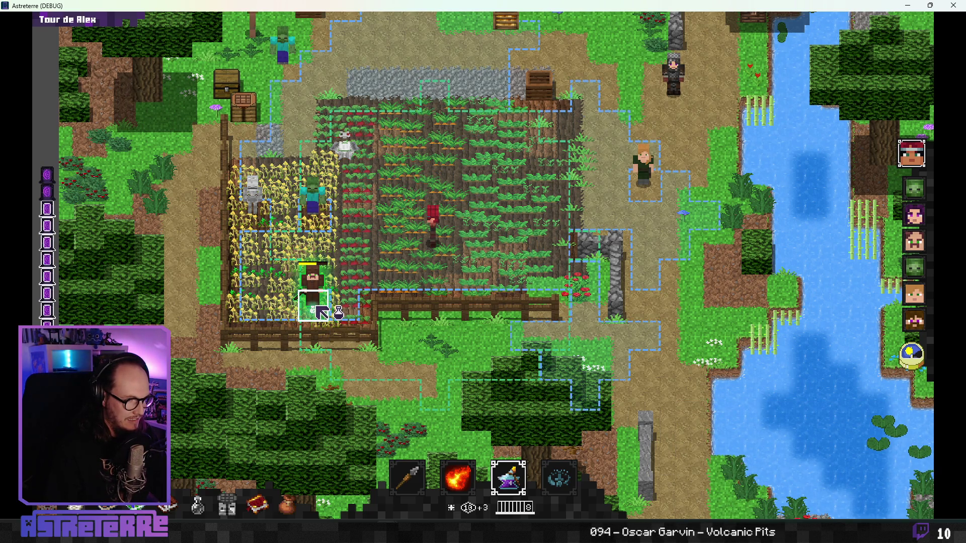
pyautogui.click(322, 313)
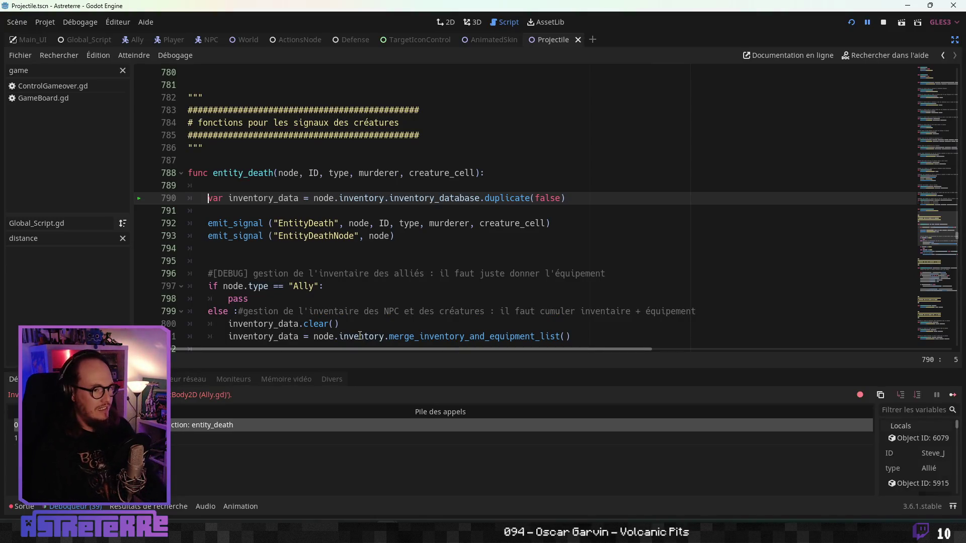
# - Leave the breakpoint at script line 791 and relaunch the game with F5
pyautogui.click(349, 207)
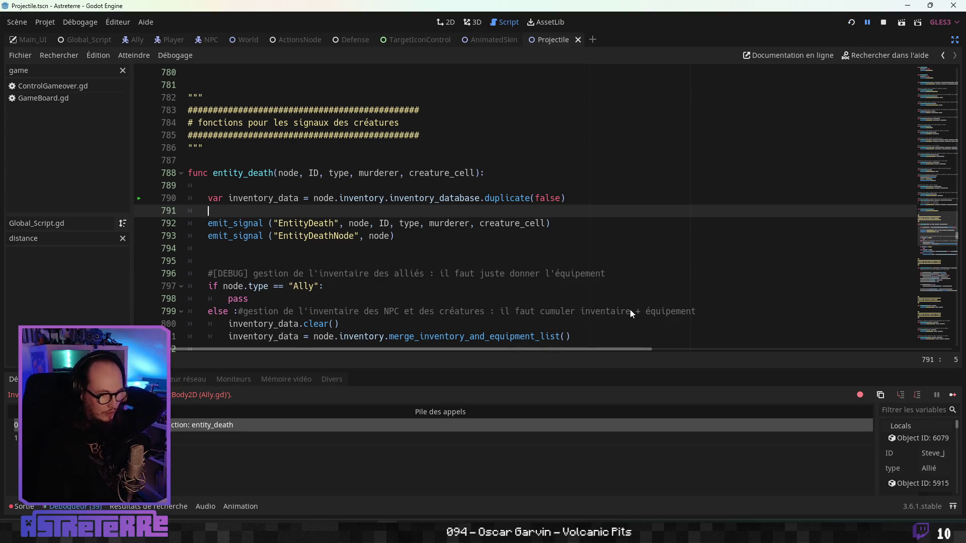
pyautogui.press('F5')
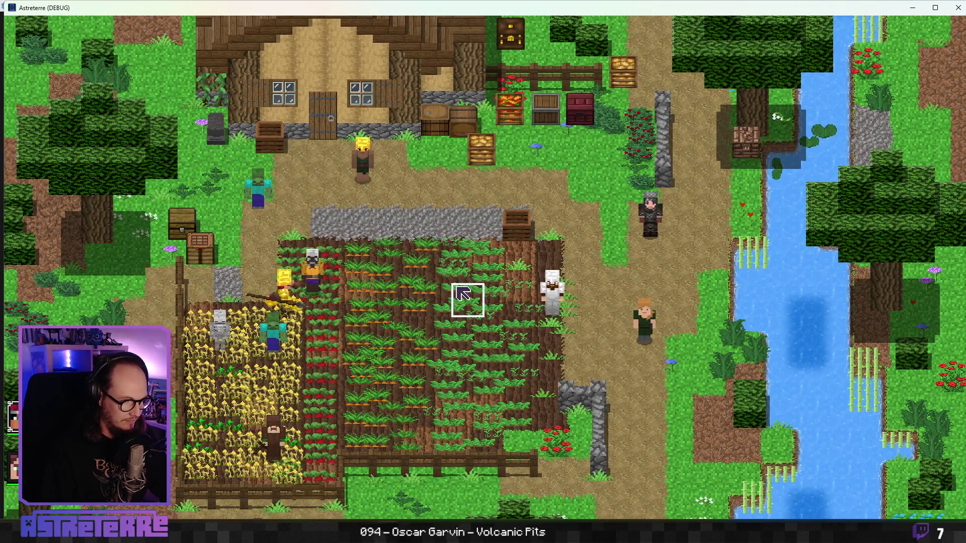
# - Walk the player right across the farm and unequip the gold helmet, chestplate and leggings
pyautogui.click(467, 285)
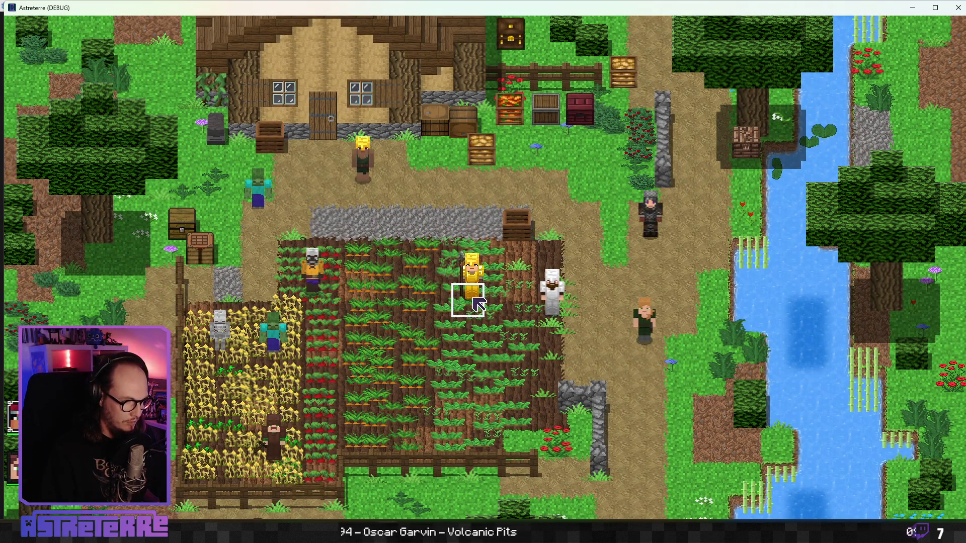
pyautogui.press('e')
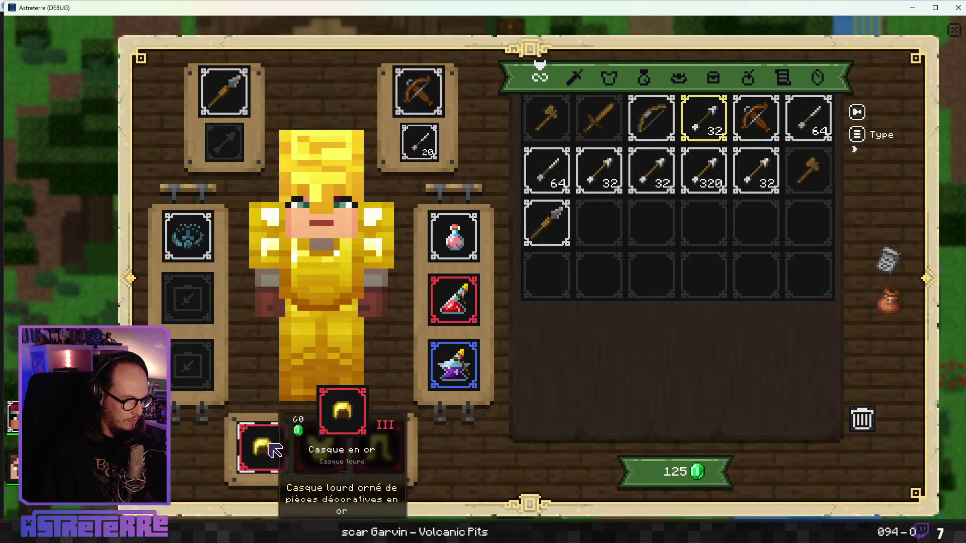
pyautogui.click(262, 448)
pyautogui.click(336, 453)
pyautogui.click(378, 448)
pyautogui.press('e')
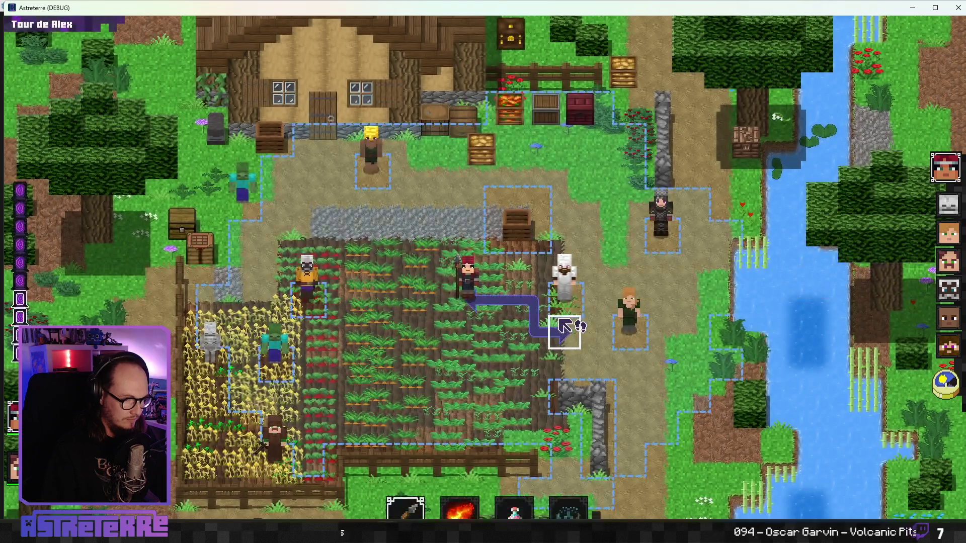
# - Select the speed potion from the hotbar and throw it at the orange-clad character
pyautogui.moveTo(470, 506)
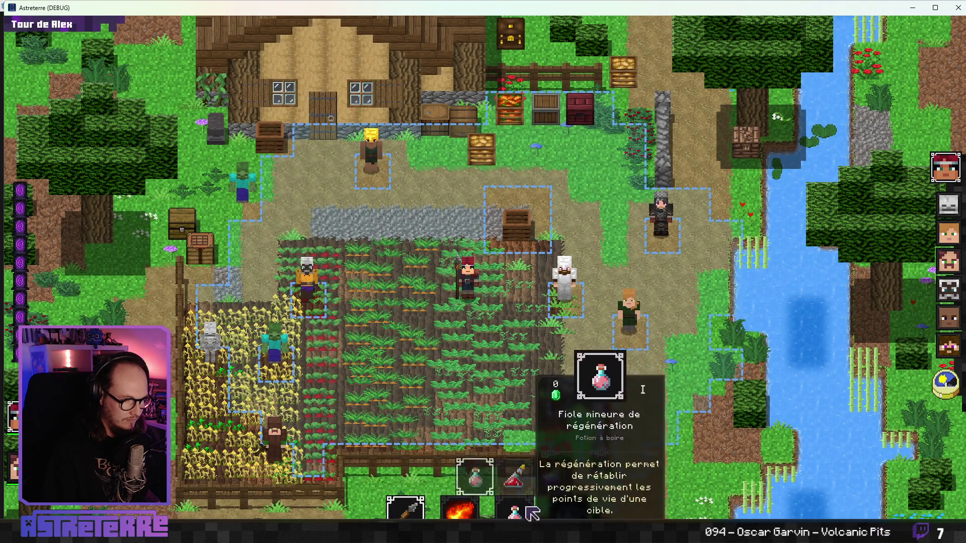
pyautogui.moveTo(513, 511)
pyautogui.click(562, 477)
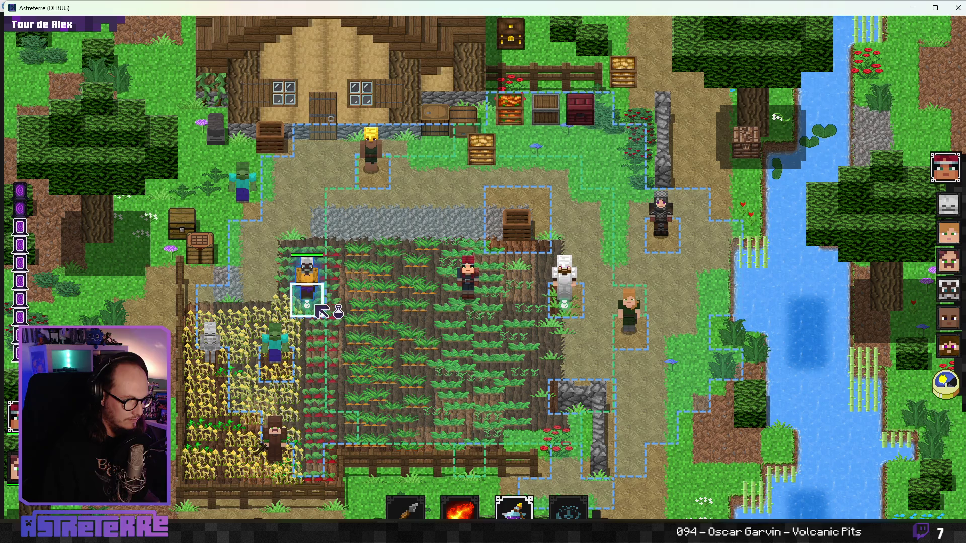
pyautogui.click(321, 312)
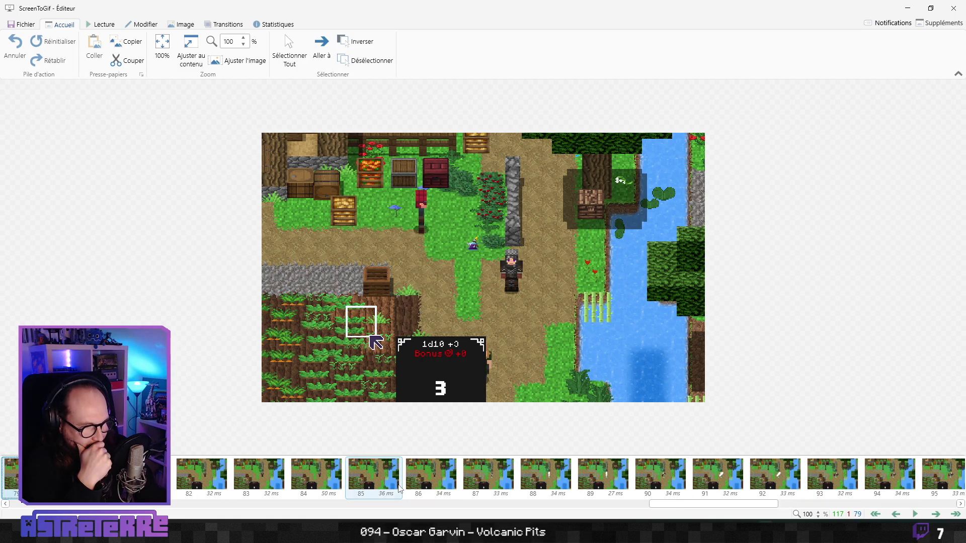
# - Step back and forth through the captured frames to examine the potion's arc, impact and dice result
pyautogui.press('Left')
pyautogui.press('Left')
pyautogui.press('Left')
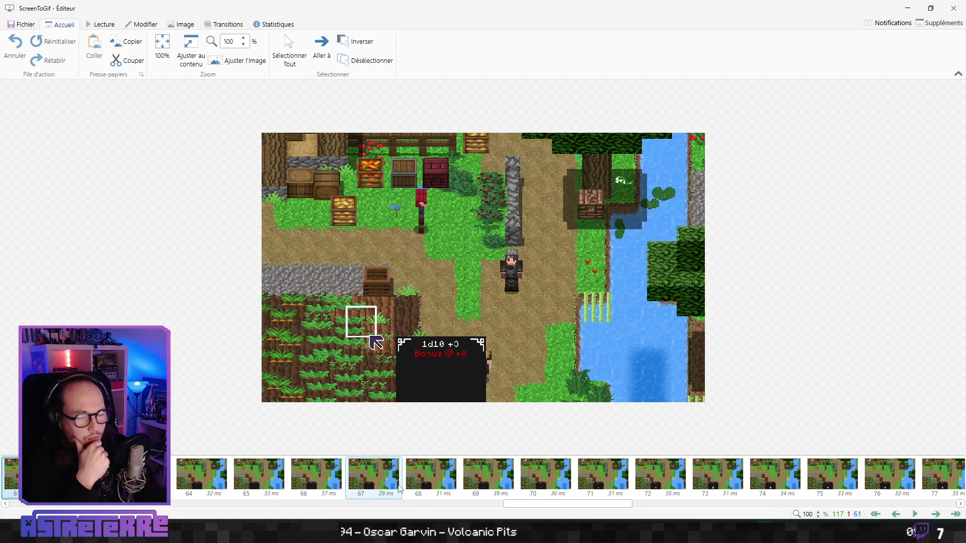
pyautogui.press('Right')
pyautogui.press('Right')
pyautogui.press('Right')
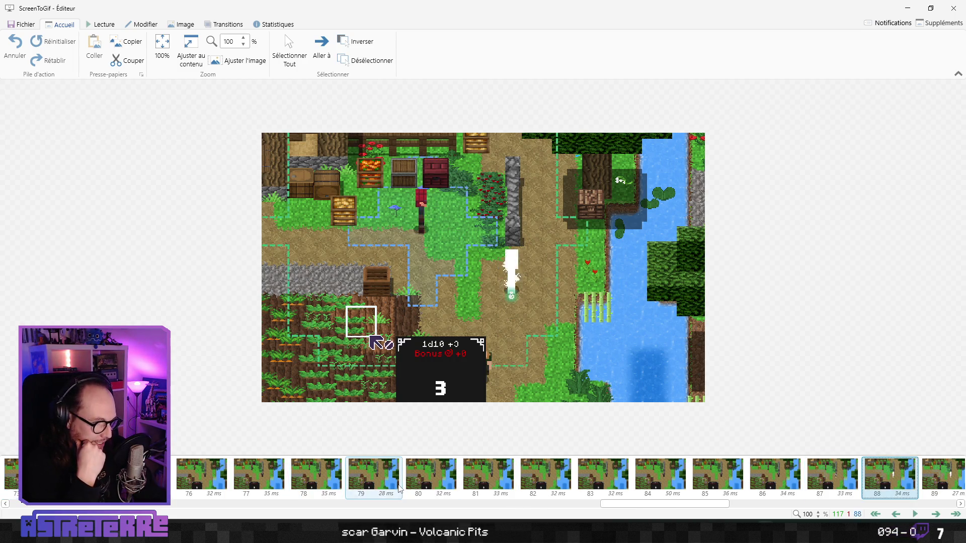
pyautogui.press('Left')
pyautogui.press('Left')
pyautogui.press('Left')
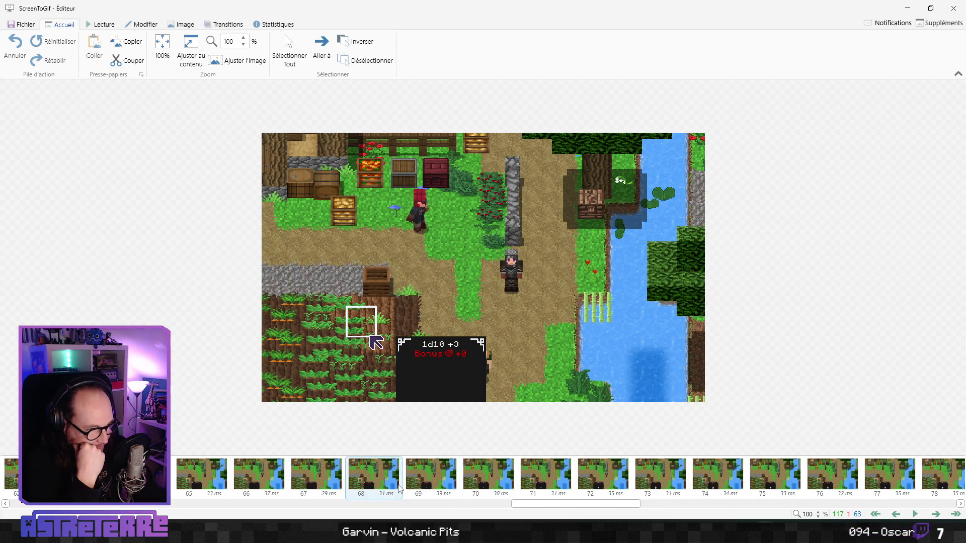
pyautogui.press('Right')
pyautogui.press('Right')
pyautogui.press('Right')
pyautogui.press('Left')
pyautogui.press('Left')
pyautogui.press('Left')
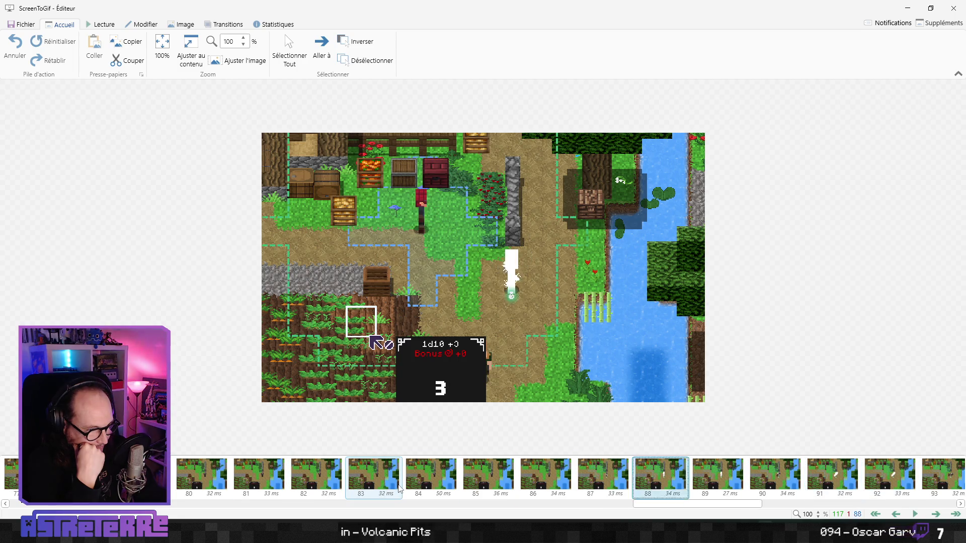
pyautogui.press('Left')
pyautogui.press('Left')
pyautogui.press('Left')
pyautogui.press('Right')
pyautogui.press('Right')
pyautogui.press('Right')
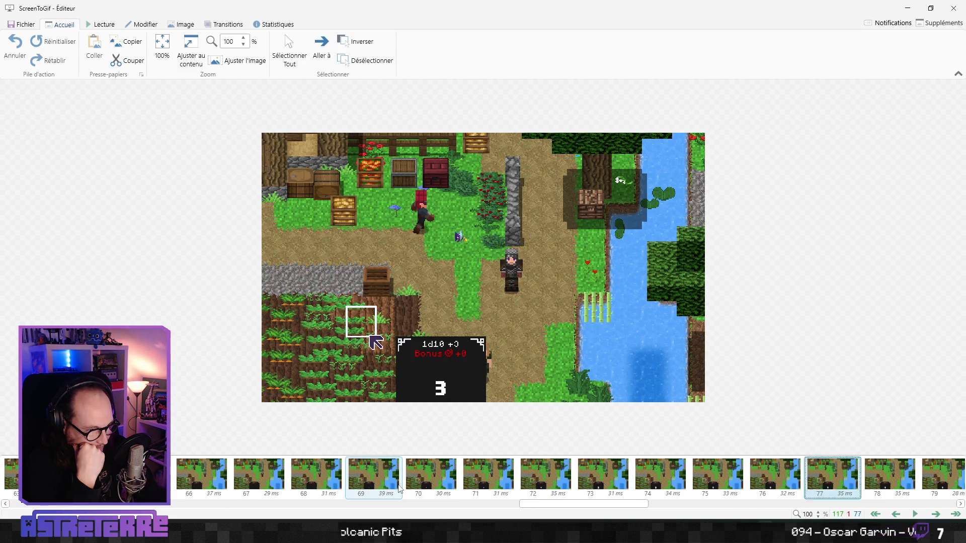
pyautogui.press('Left')
pyautogui.press('Left')
pyautogui.press('Left')
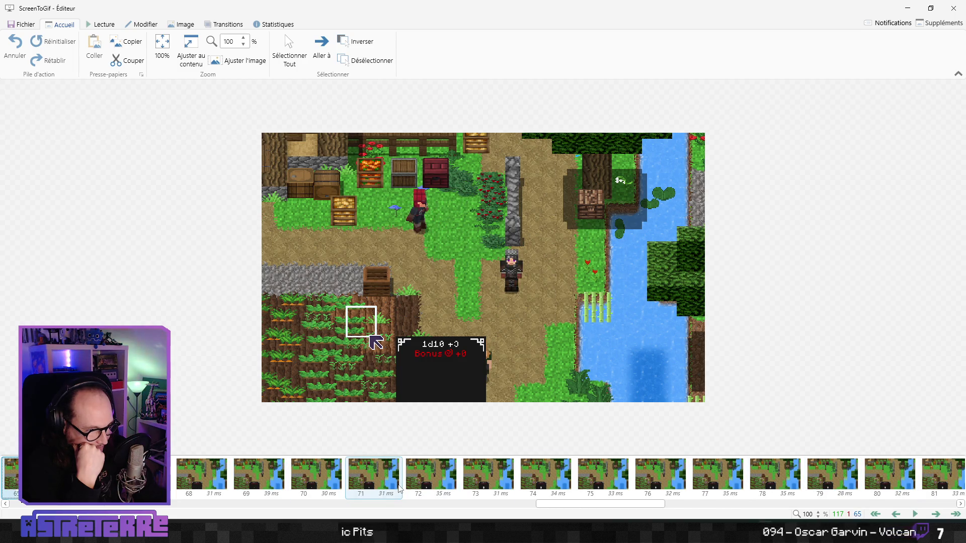
pyautogui.press('Right')
pyautogui.press('Right')
pyautogui.press('Right')
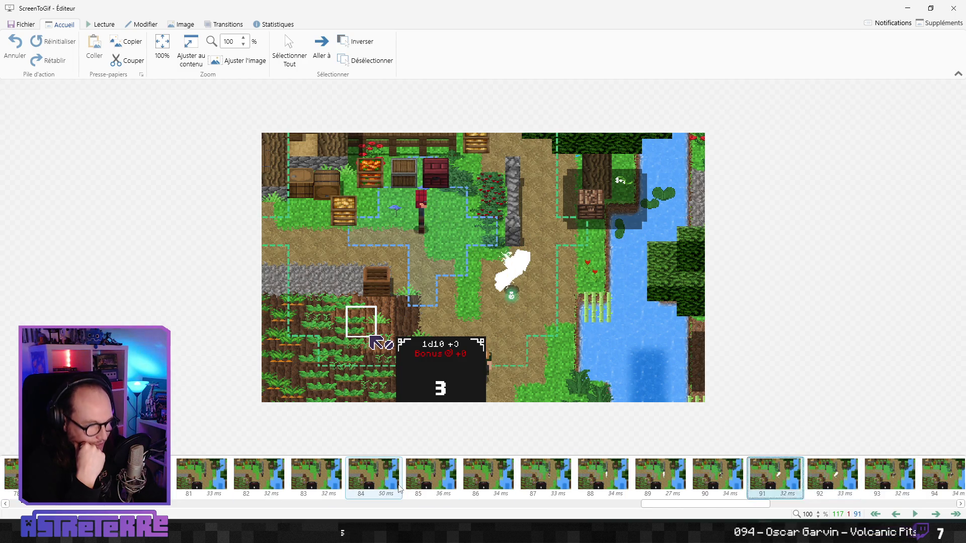
pyautogui.press('Left')
pyautogui.press('Left')
pyautogui.press('Left')
pyautogui.press('Right')
pyautogui.press('Right')
pyautogui.press('Right')
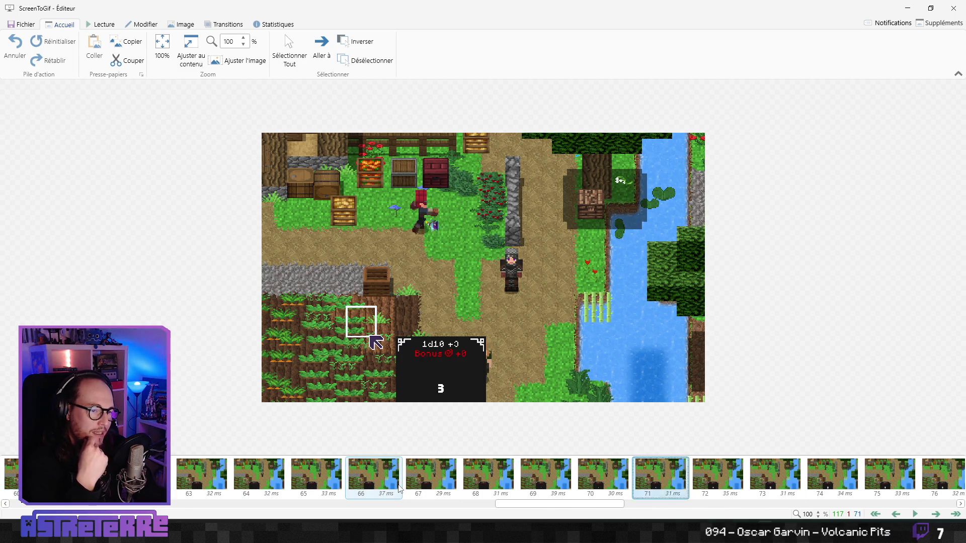
pyautogui.press('Right')
pyautogui.press('Right')
pyautogui.press('Right')
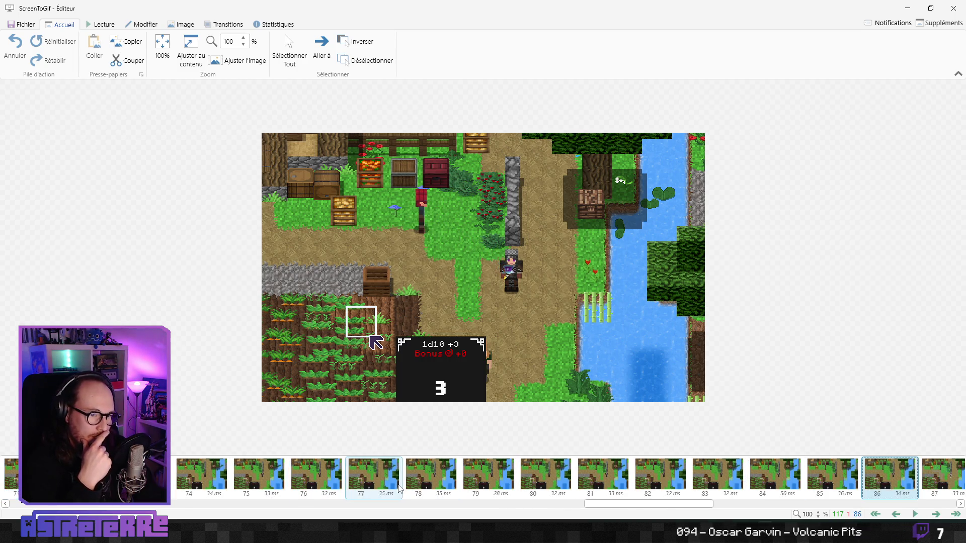
pyautogui.press('Left')
pyautogui.press('Left')
pyautogui.press('Left')
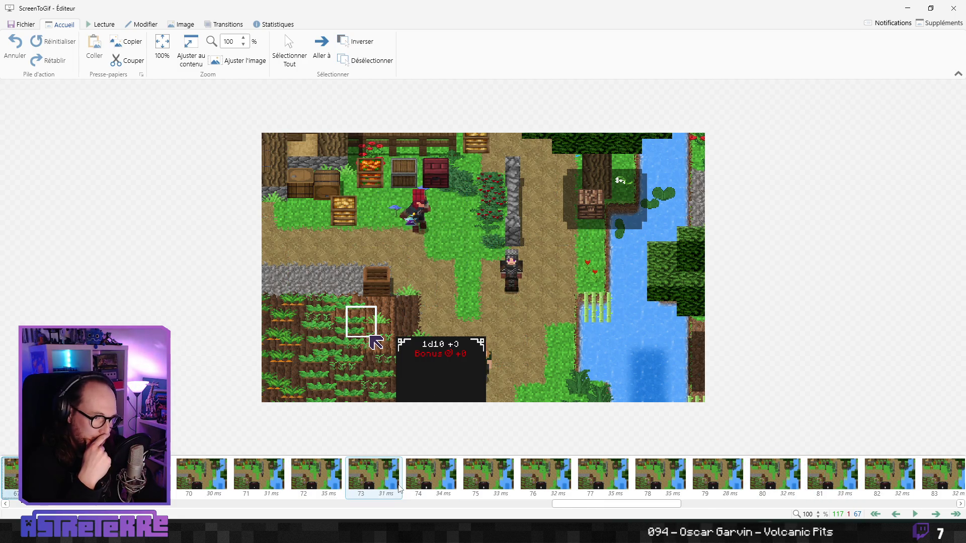
pyautogui.press('Right')
pyautogui.press('Right')
pyautogui.press('Right')
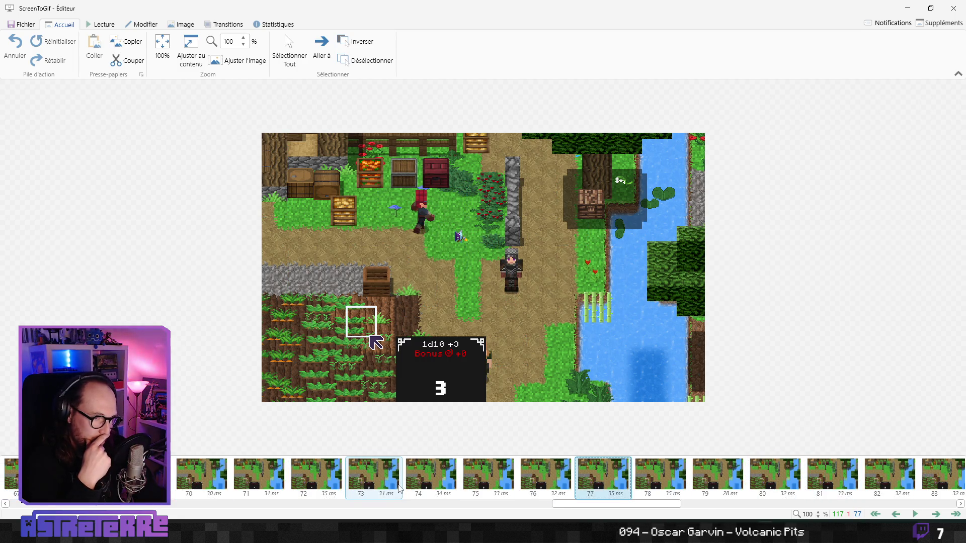
pyautogui.press('Left')
pyautogui.press('Left')
pyautogui.press('Left')
pyautogui.press('Right')
pyautogui.press('Right')
pyautogui.press('Right')
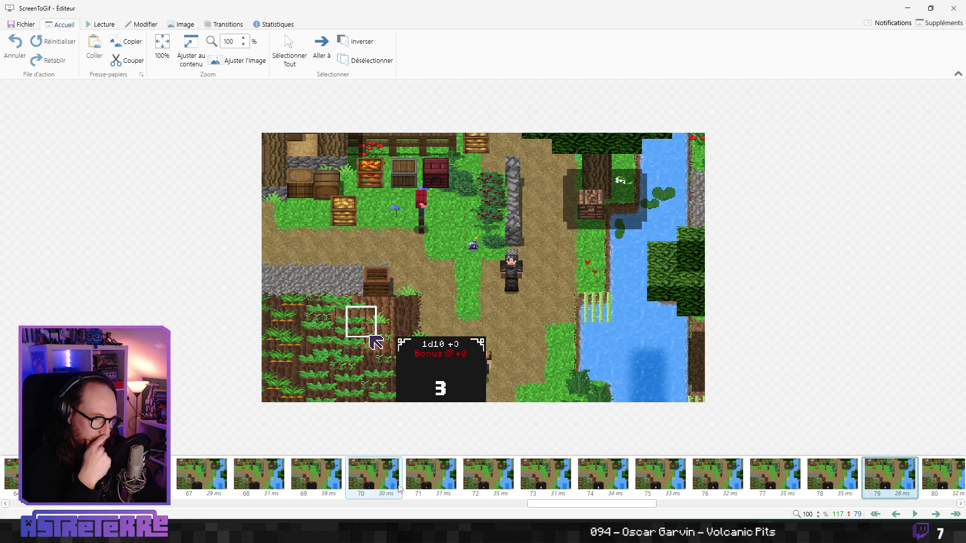
pyautogui.press('Left')
pyautogui.press('Left')
pyautogui.press('Left')
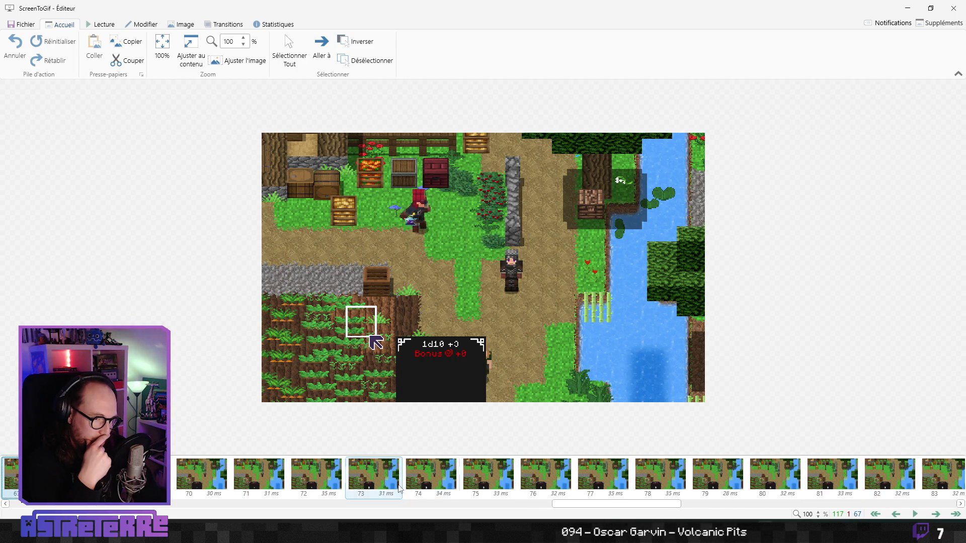
pyautogui.press('Right')
pyautogui.press('Right')
pyautogui.press('Right')
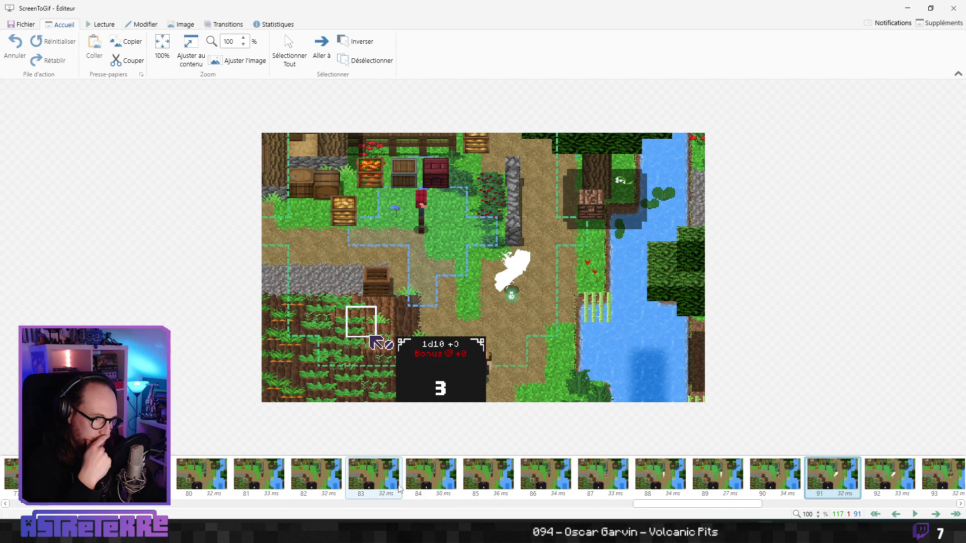
pyautogui.press('Left')
pyautogui.press('Left')
pyautogui.press('Left')
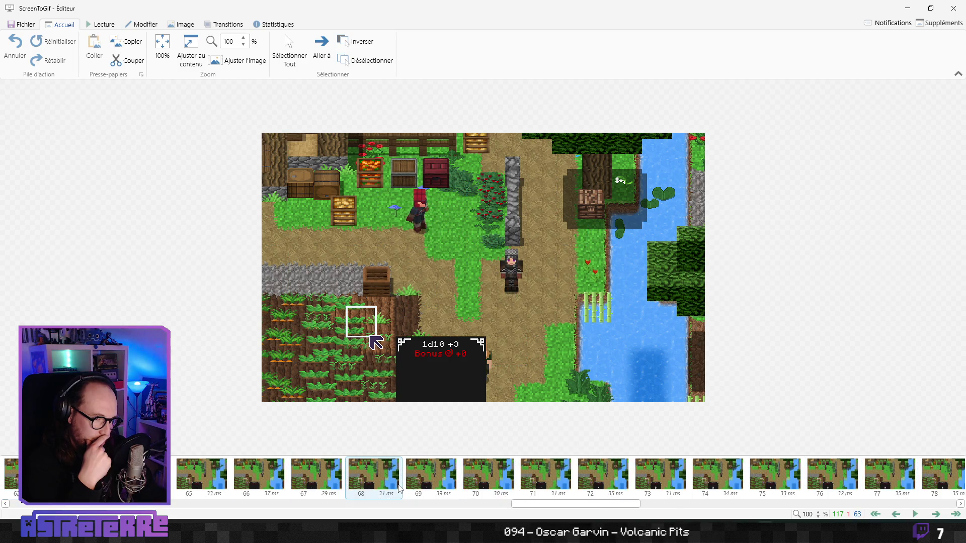
pyautogui.press('Right')
pyautogui.press('Right')
pyautogui.press('Right')
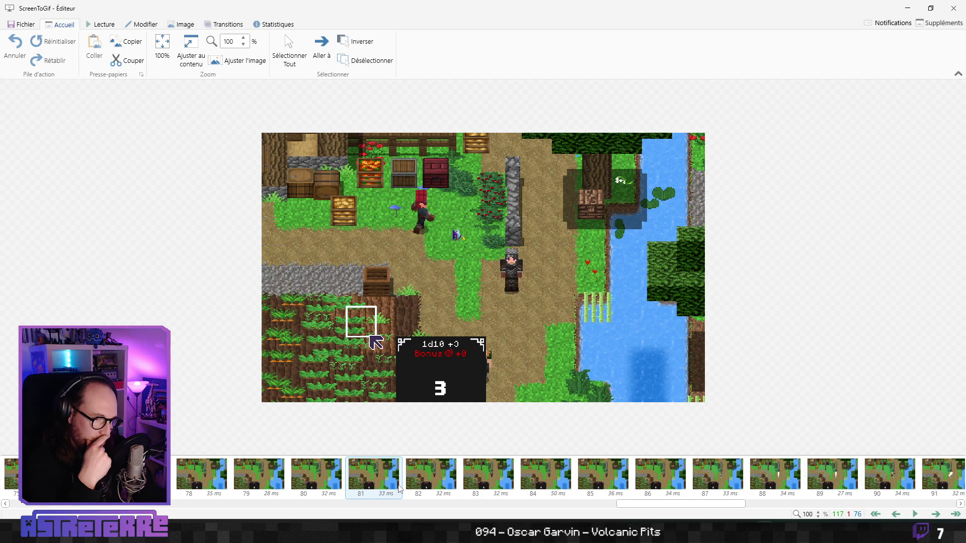
pyautogui.press('Left')
pyautogui.press('Left')
pyautogui.press('Left')
pyautogui.press('Left')
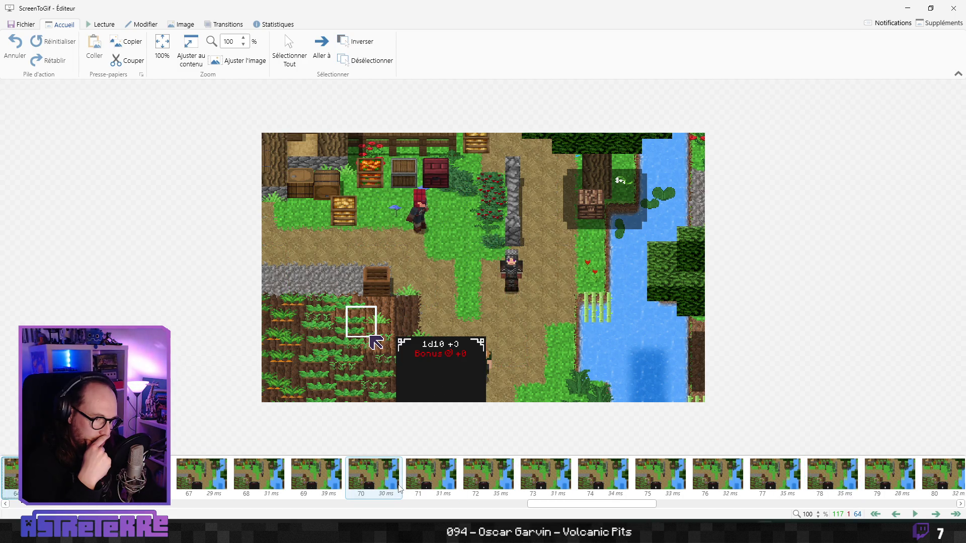
pyautogui.press('Right')
pyautogui.press('Right')
pyautogui.press('Right')
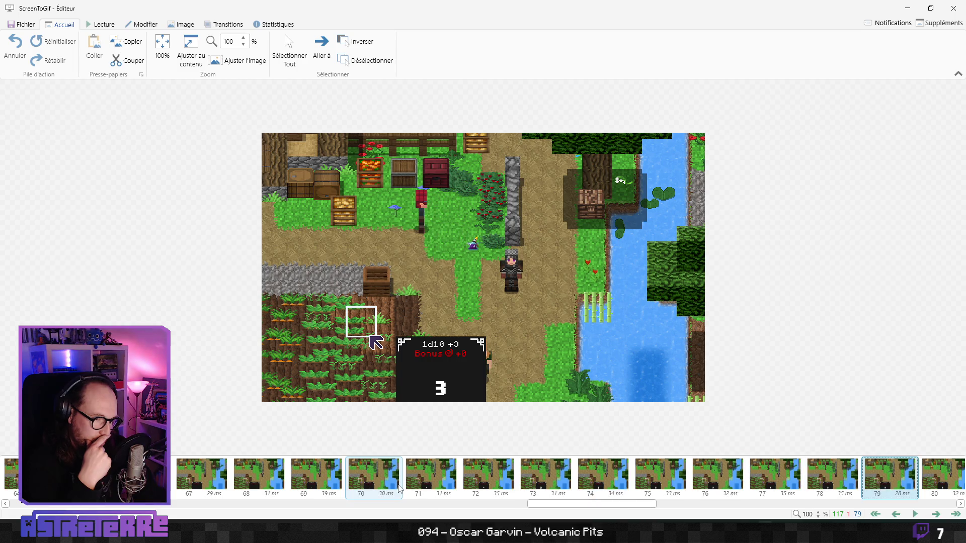
pyautogui.press('Left')
pyautogui.press('Left')
pyautogui.press('Left')
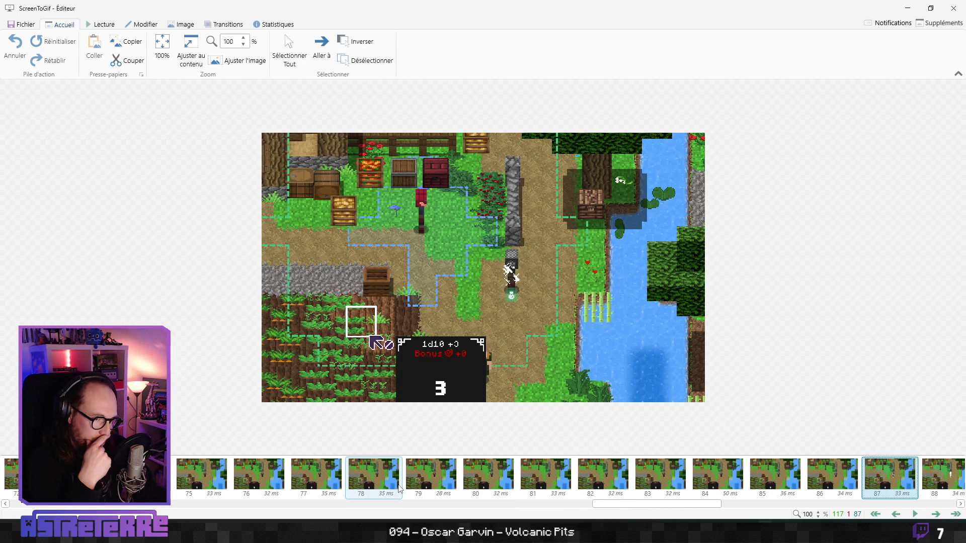
pyautogui.press('Left')
pyautogui.press('Left')
pyautogui.press('Left')
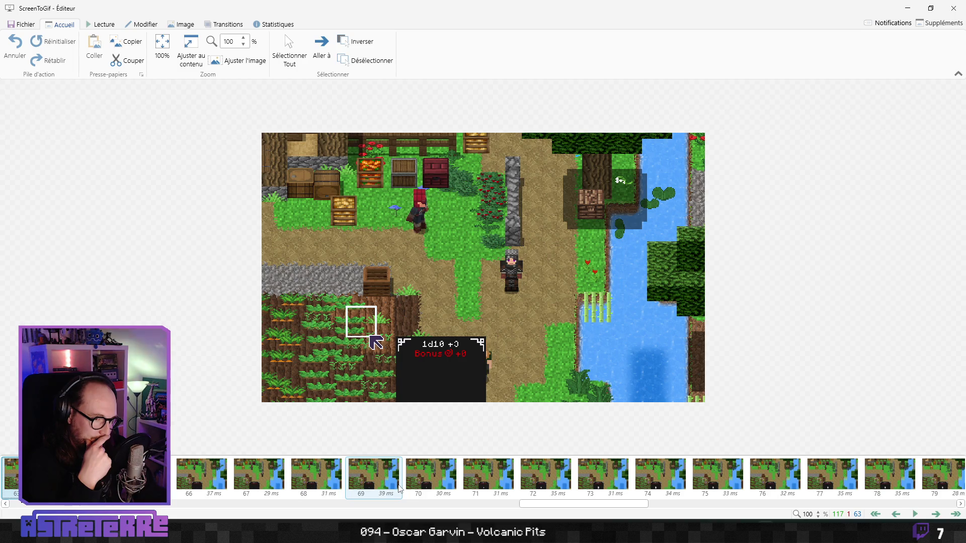
pyautogui.press('Right')
pyautogui.press('Right')
pyautogui.press('Right')
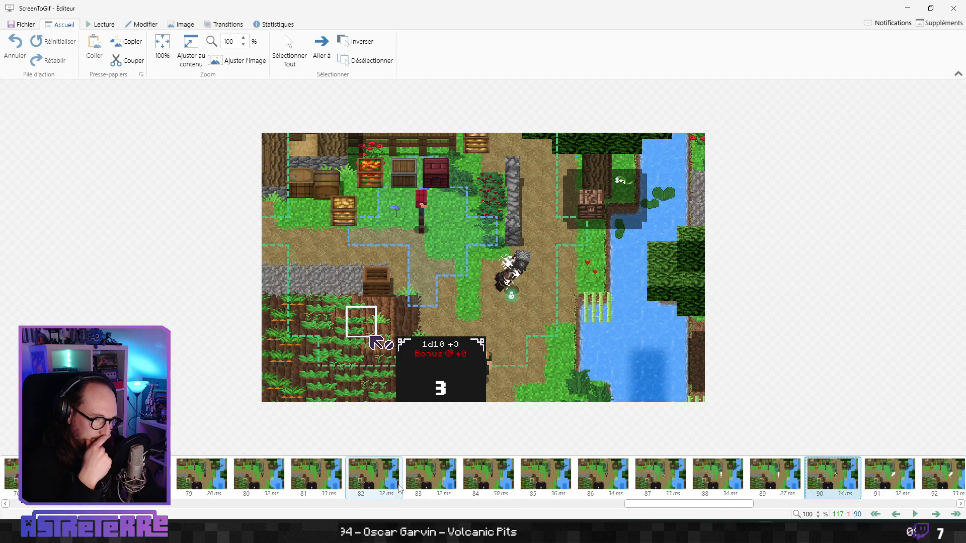
pyautogui.press('Left')
pyautogui.press('Left')
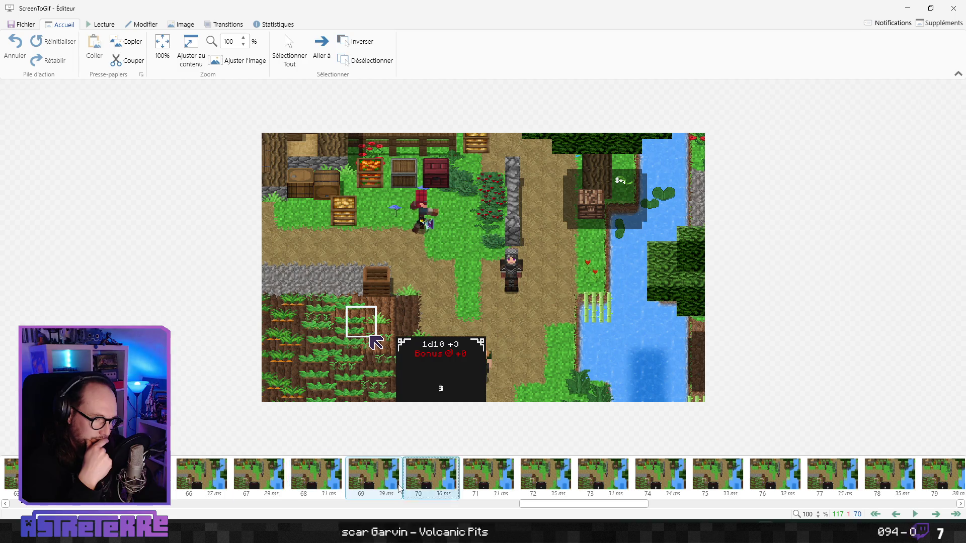
pyautogui.press('Left')
pyautogui.press('Left')
pyautogui.press('Left')
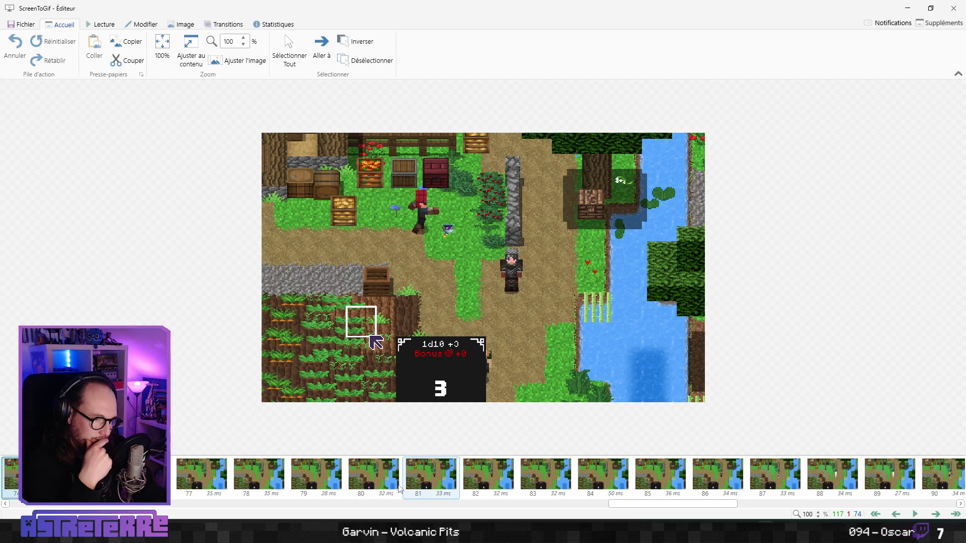
pyautogui.press('Right')
pyautogui.press('Right')
pyautogui.press('Right')
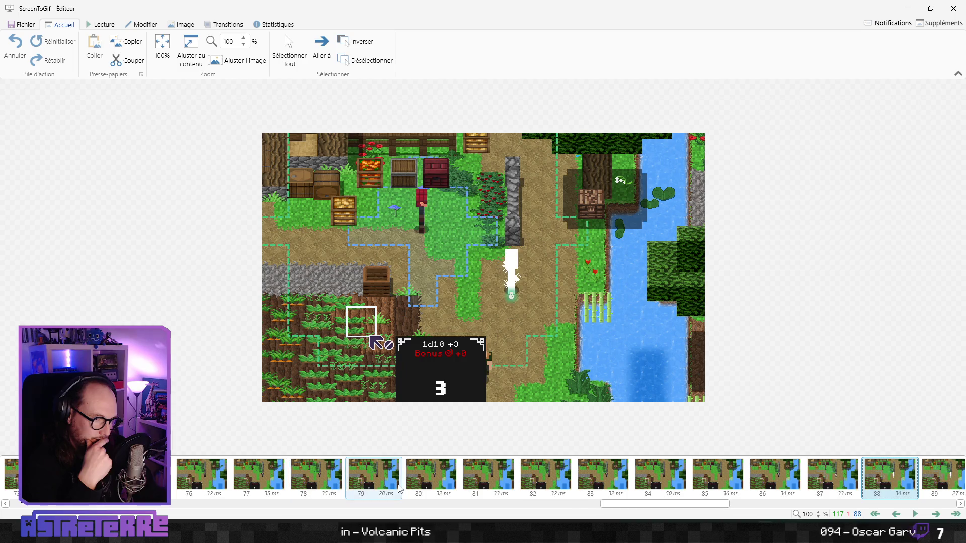
pyautogui.press('Left')
pyautogui.press('Left')
pyautogui.press('Left')
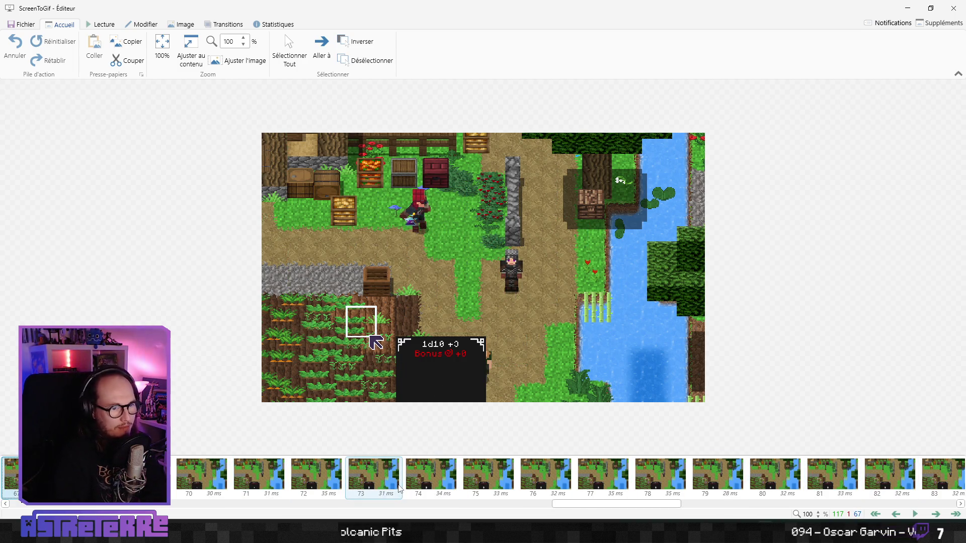
pyautogui.press('Left')
pyautogui.press('Left')
pyautogui.press('Left')
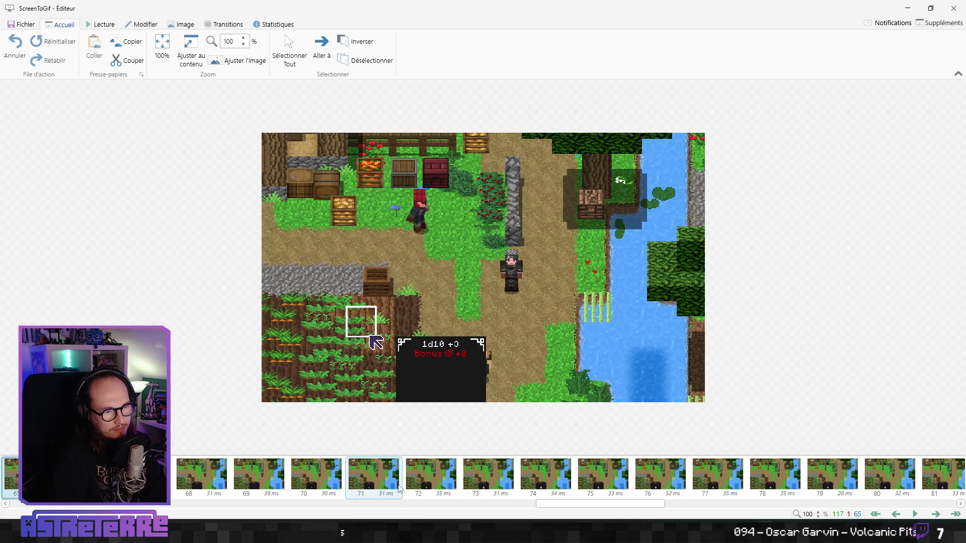
pyautogui.press('Right')
pyautogui.press('Right')
pyautogui.press('Right')
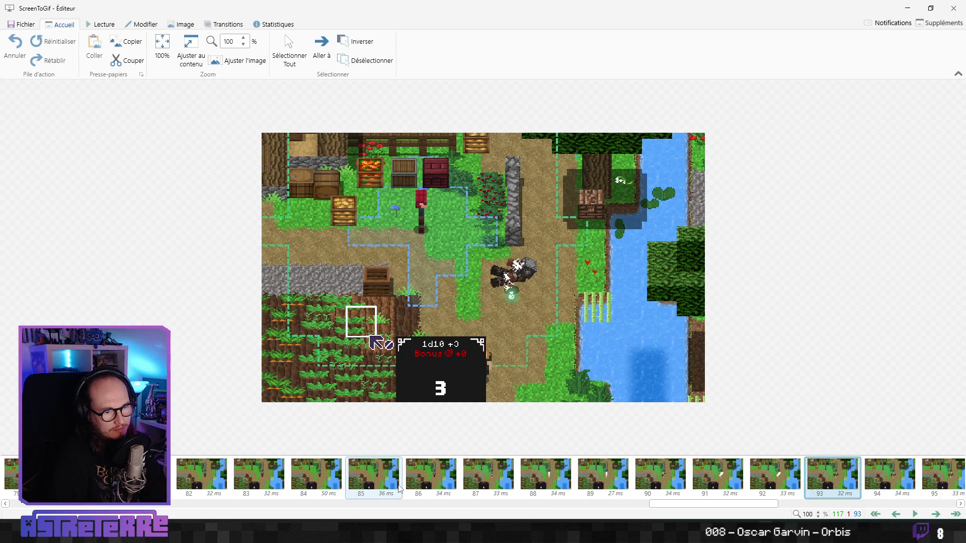
pyautogui.press('Left')
pyautogui.press('Left')
pyautogui.press('Left')
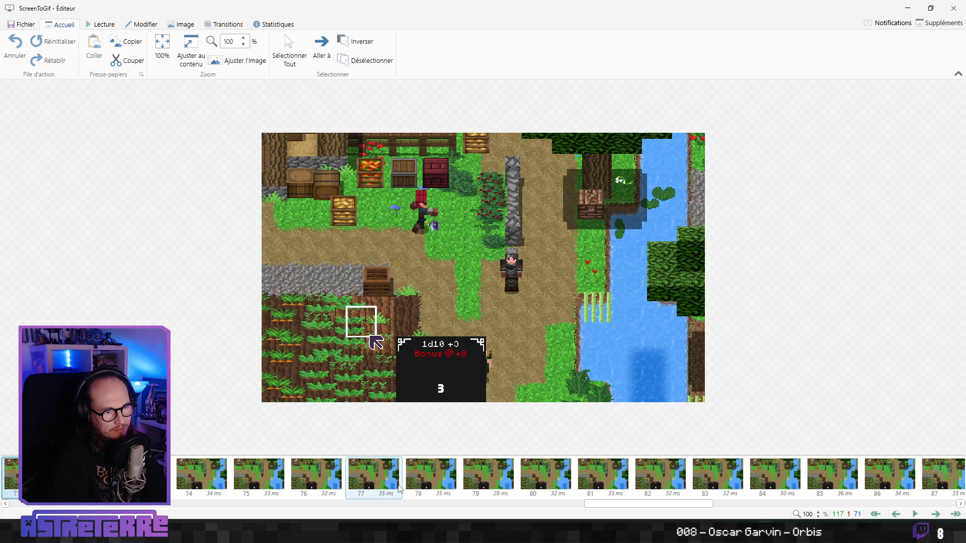
pyautogui.press('Left')
pyautogui.press('Left')
pyautogui.press('Left')
pyautogui.press('Left')
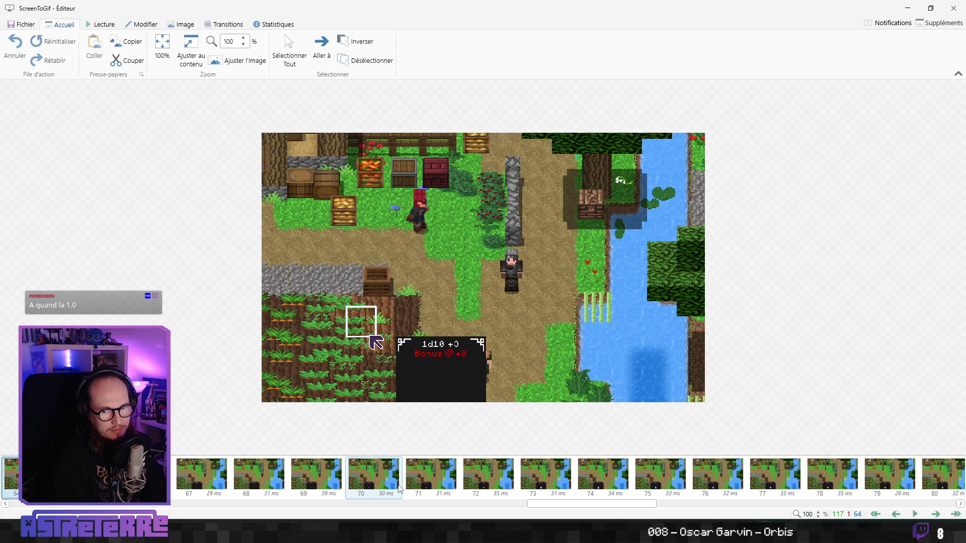
pyautogui.press('Right')
pyautogui.press('Right')
pyautogui.press('Right')
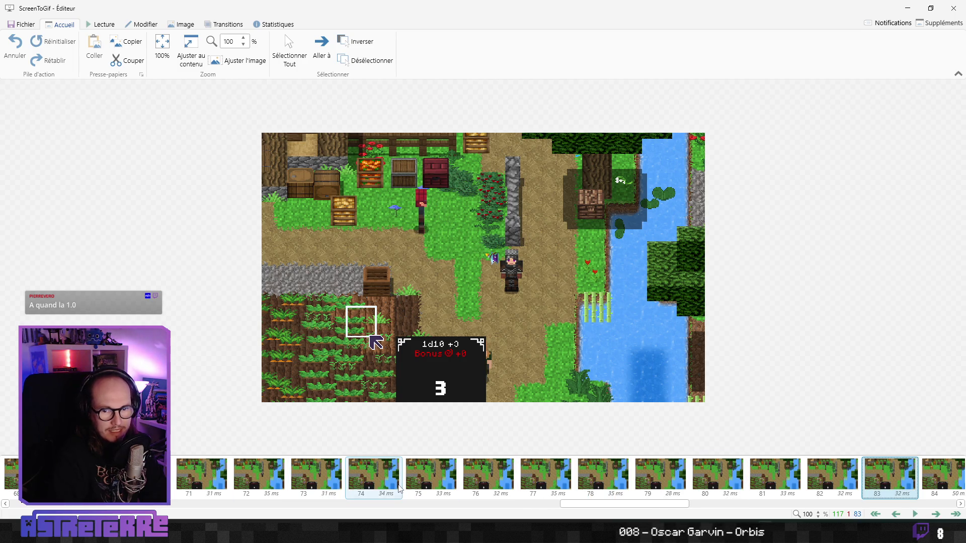
pyautogui.press('Left')
pyautogui.press('Left')
pyautogui.press('Left')
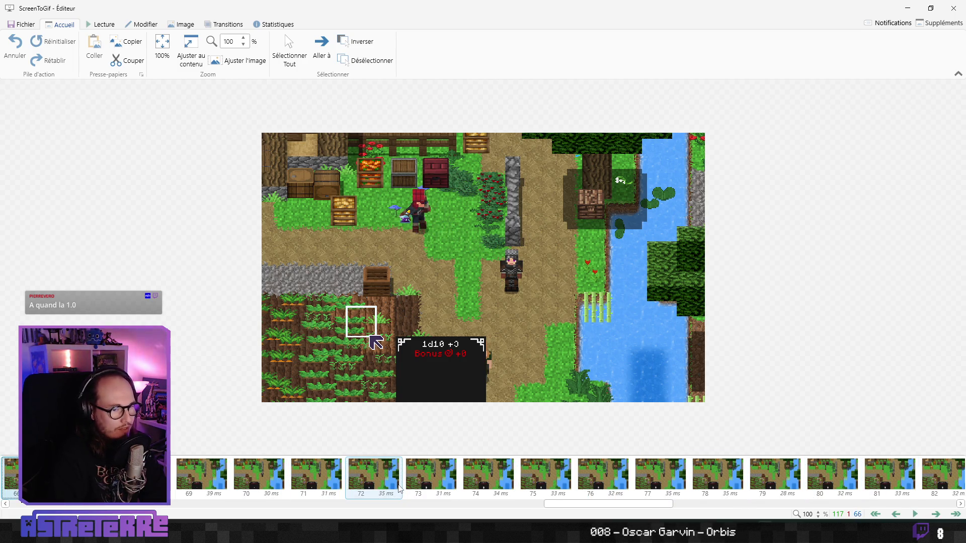
pyautogui.press('Right')
pyautogui.press('Right')
pyautogui.press('Right')
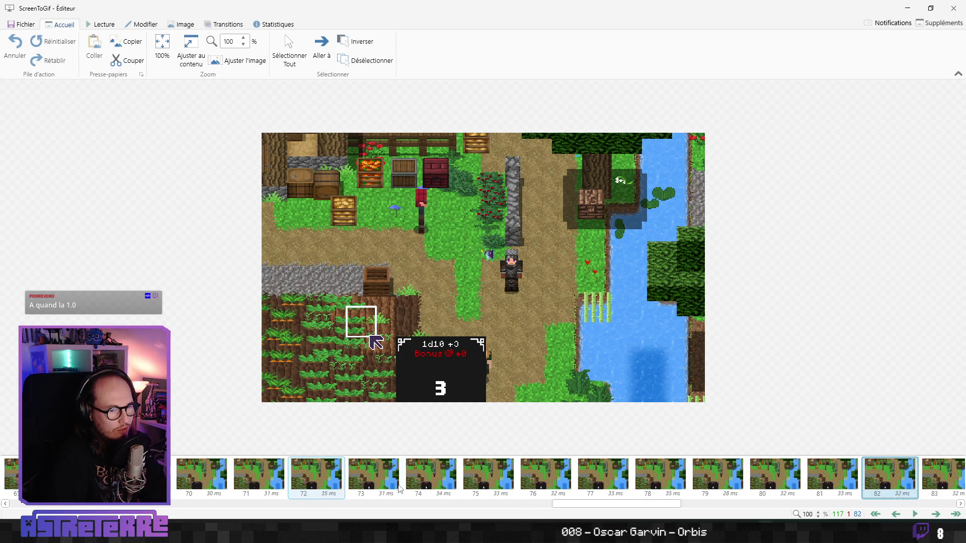
pyautogui.press('Left')
pyautogui.press('Left')
pyautogui.press('Left')
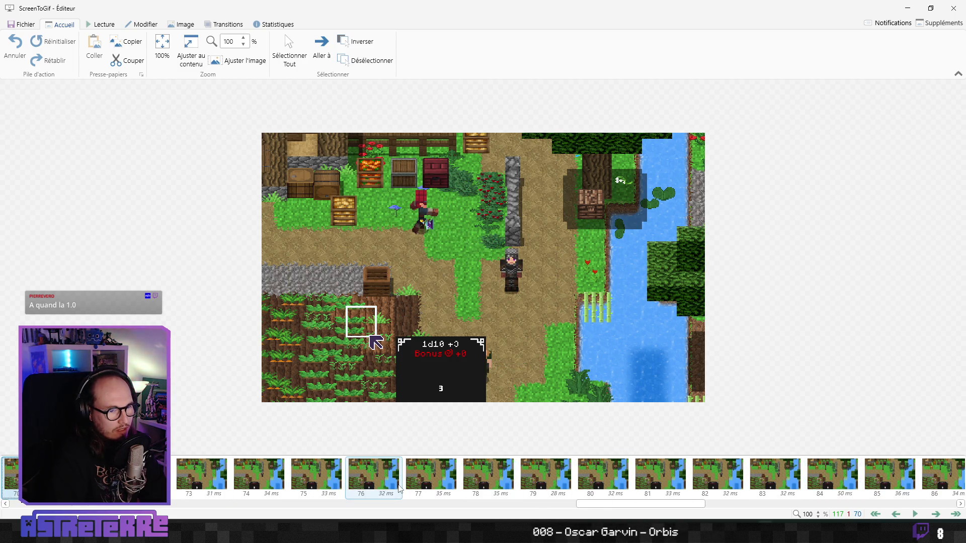
pyautogui.press('Right')
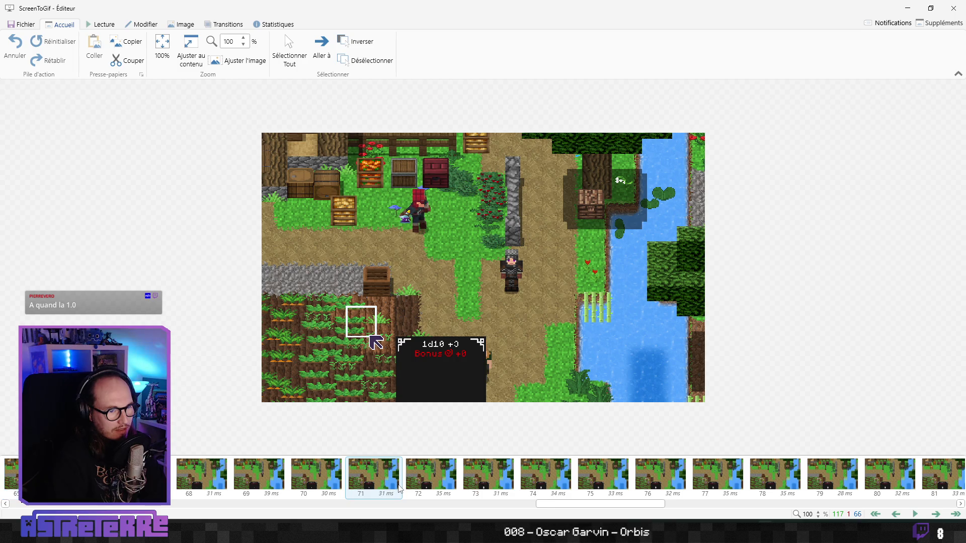
pyautogui.press('Right')
pyautogui.press('Right')
pyautogui.press('Right')
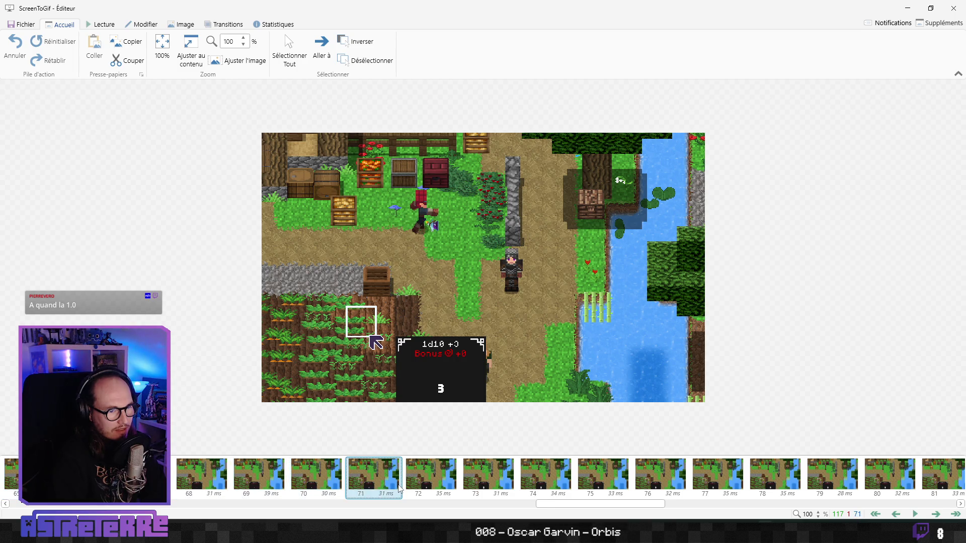
pyautogui.press('Right')
pyautogui.press('Right')
pyautogui.press('Right')
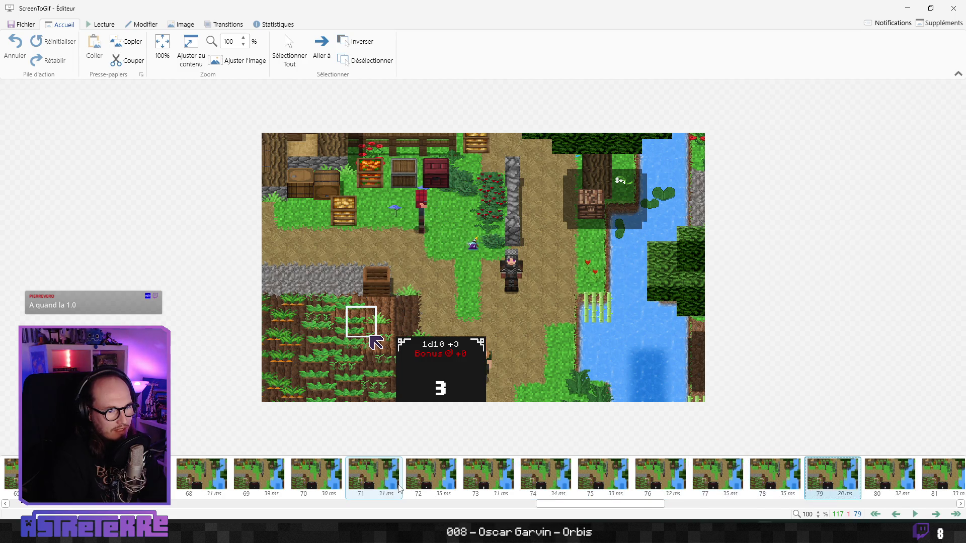
pyautogui.press('Right')
pyautogui.press('Right')
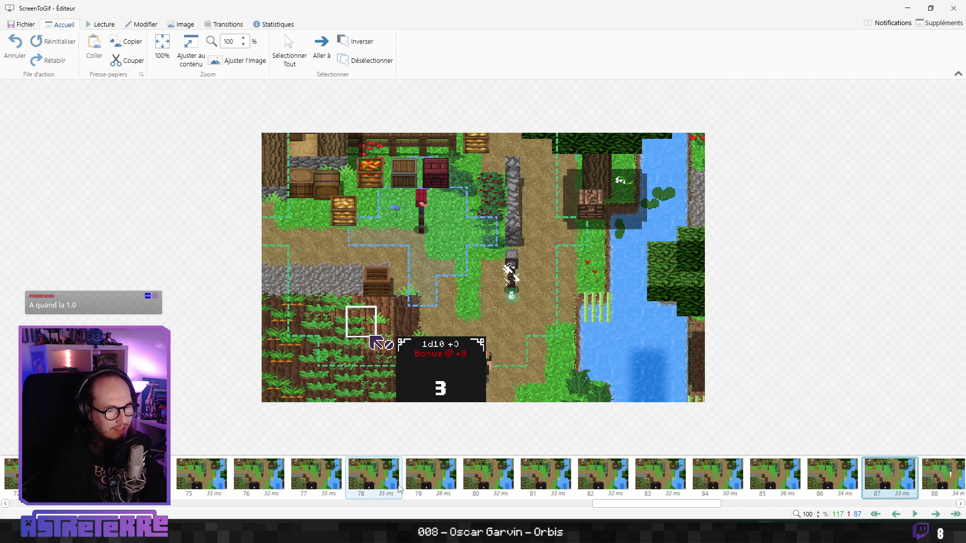
pyautogui.press('Left')
pyautogui.press('Left')
pyautogui.press('Left')
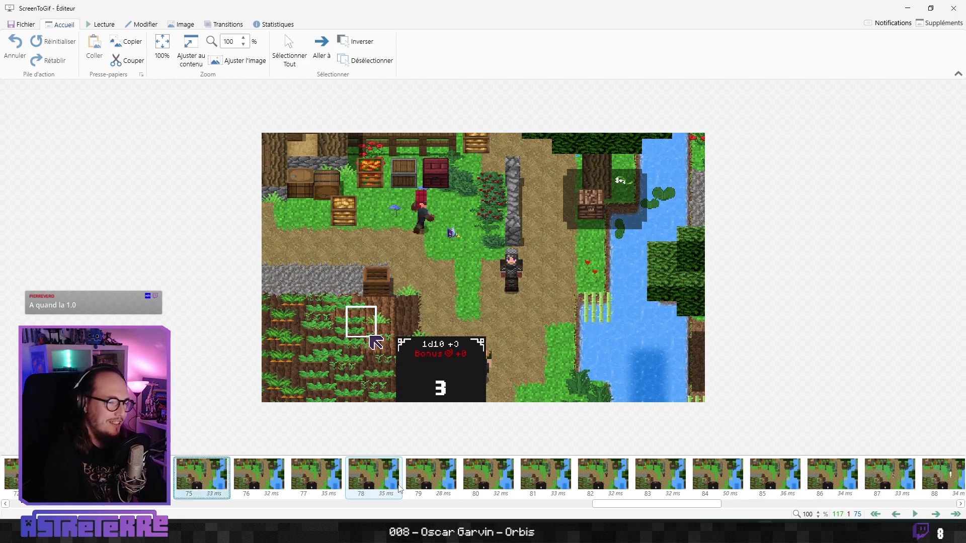
pyautogui.press('Right')
pyautogui.press('Right')
pyautogui.press('Right')
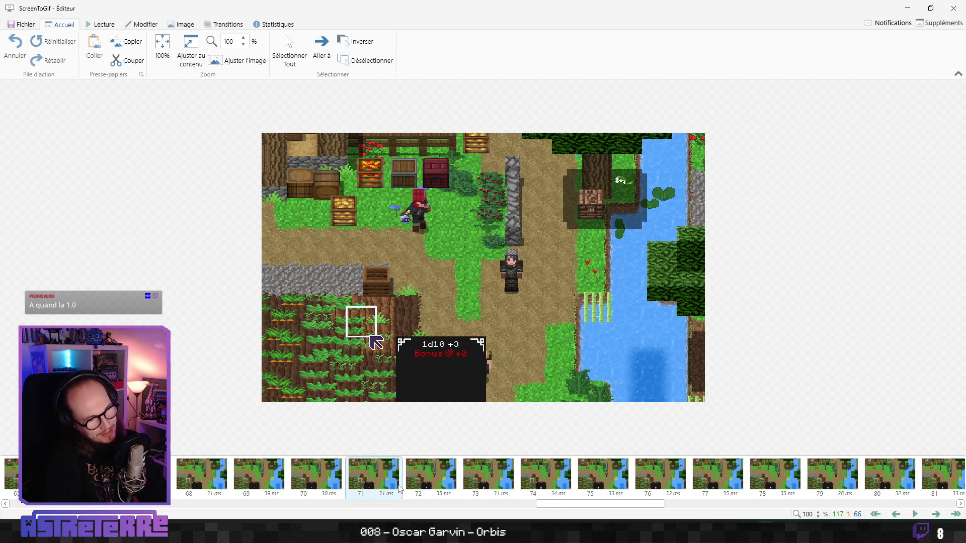
pyautogui.press('Left')
pyautogui.press('Left')
pyautogui.press('Left')
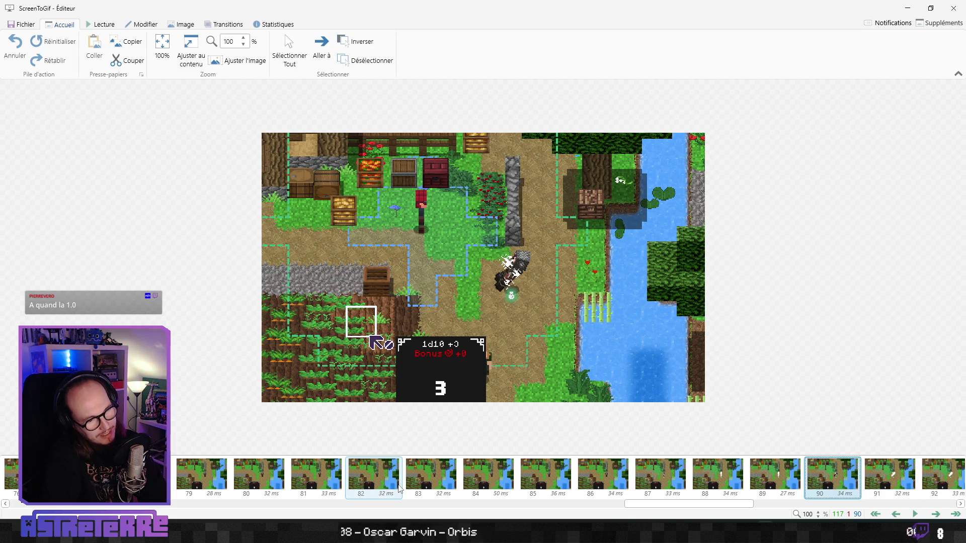
pyautogui.press('Right')
pyautogui.press('Right')
pyautogui.press('Right')
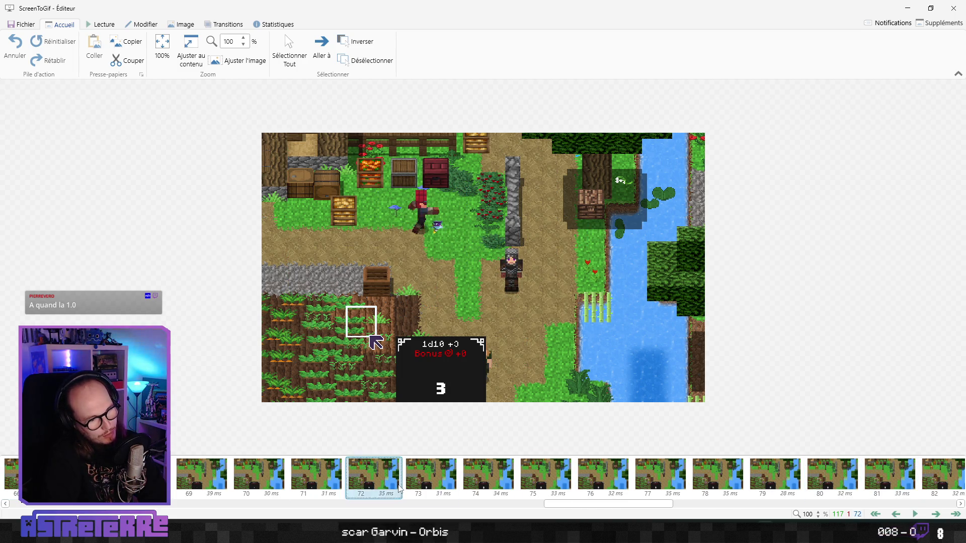
pyautogui.press('Left')
pyautogui.press('Left')
pyautogui.press('Left')
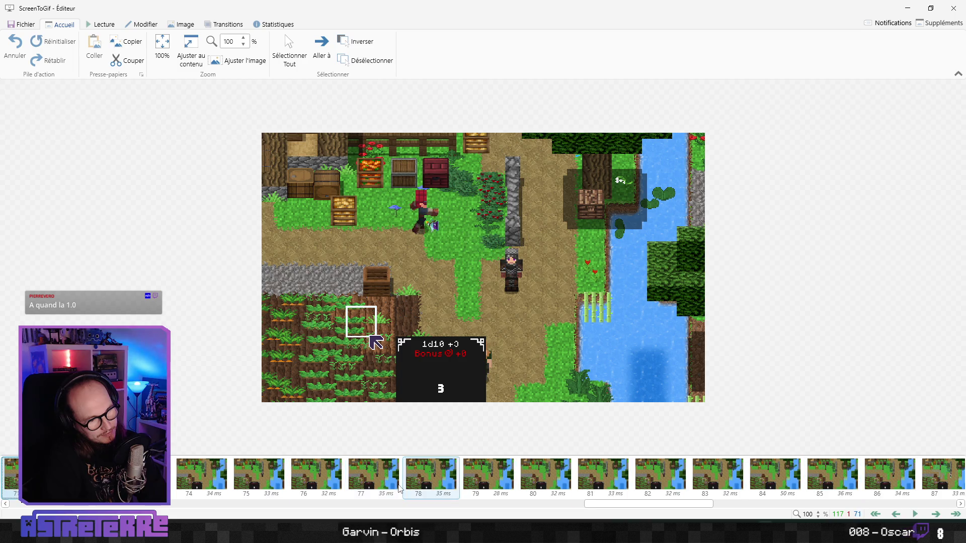
# - Close the ScreenToGif editor, confirming Oui in the Quitter l'éditeur dialog
pyautogui.click(953, 8)
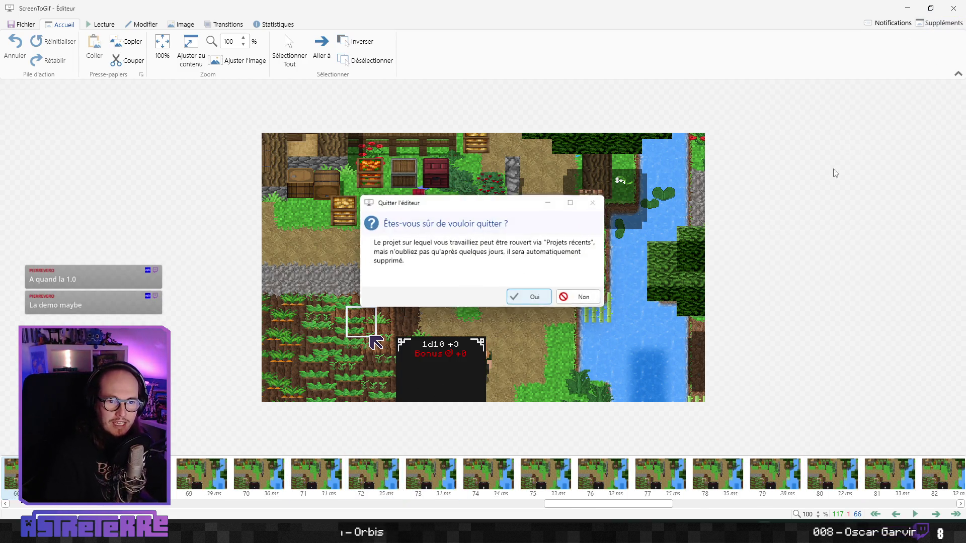
pyautogui.click(586, 302)
pyautogui.click(947, 8)
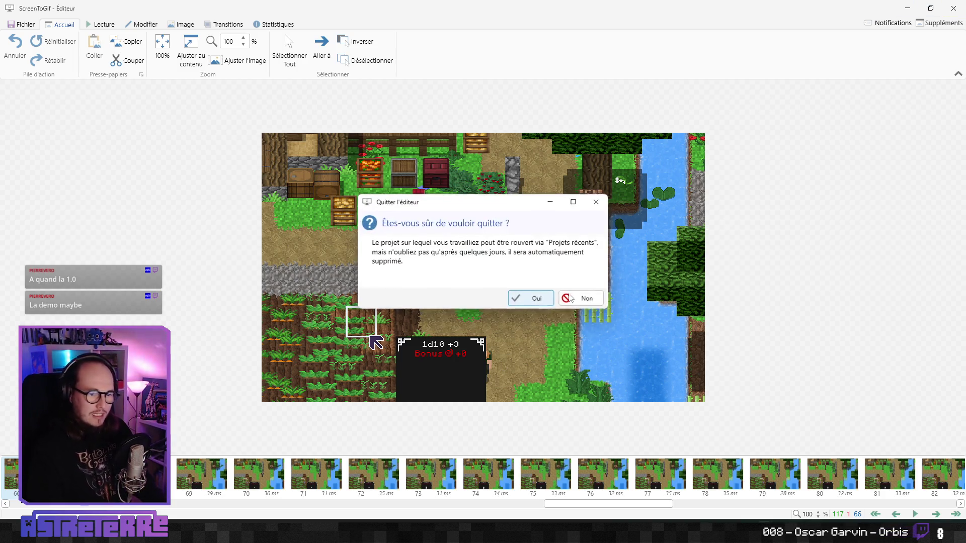
pyautogui.click(540, 301)
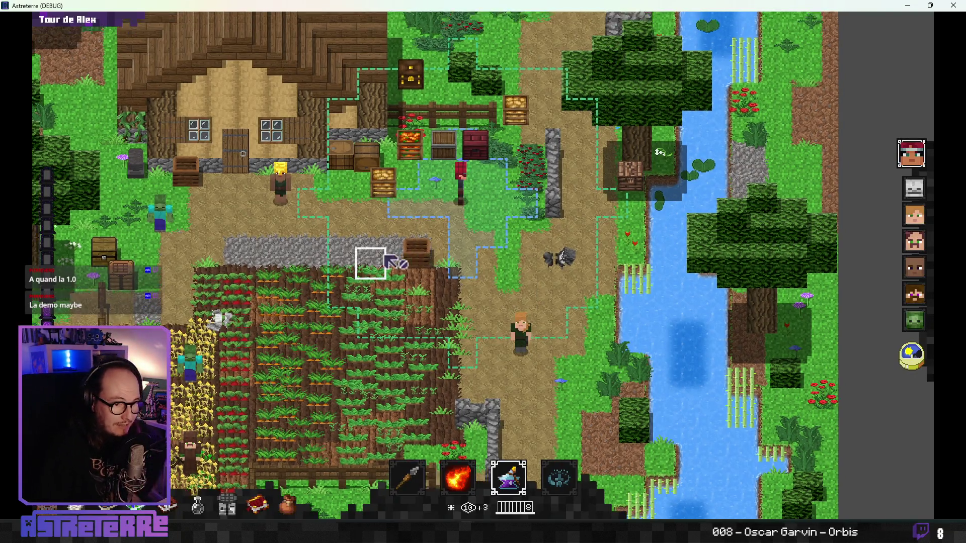
# - Pan the game camera around the Astreterre farm map with the arrow and WASD keys
pyautogui.press('Left')
pyautogui.press('Down')
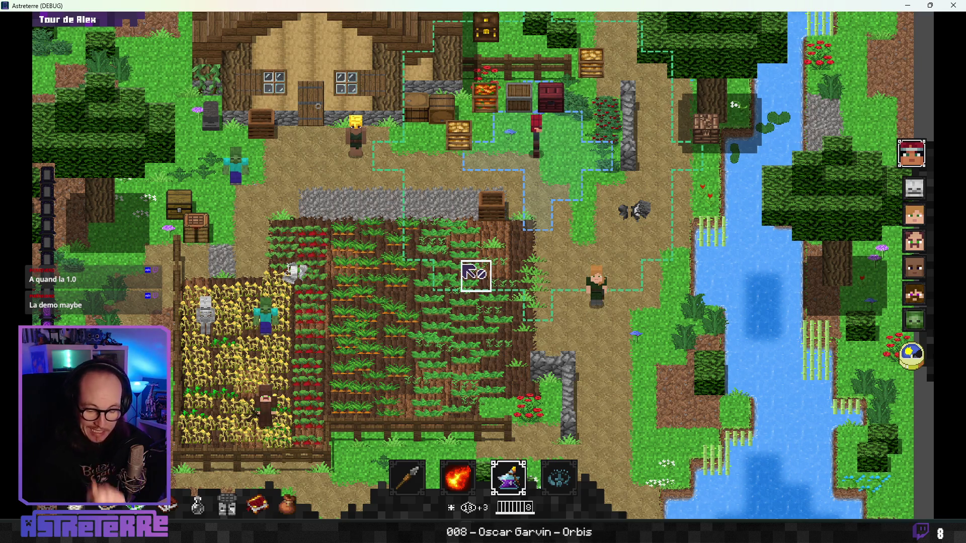
pyautogui.press('w')
pyautogui.press('d')
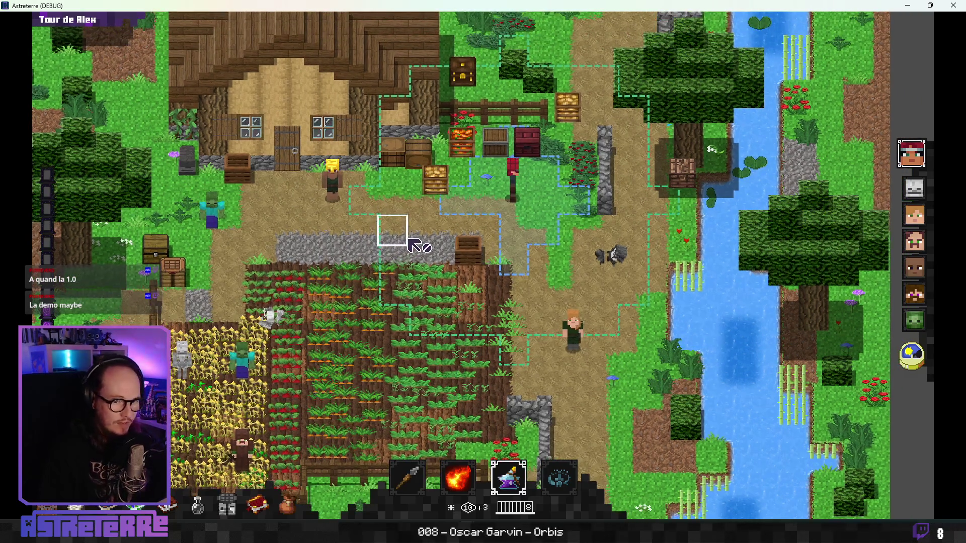
pyautogui.press('s')
pyautogui.press('a')
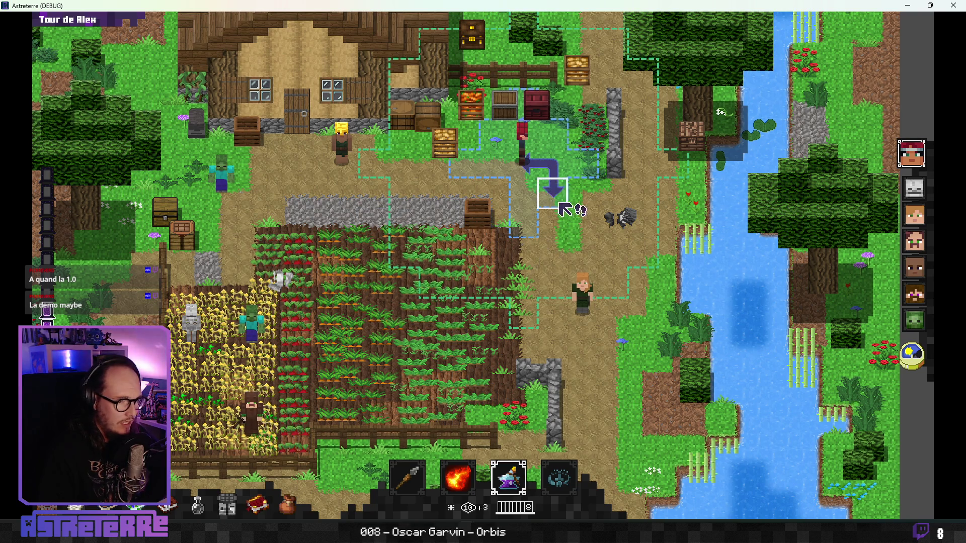
pyautogui.press('d')
# - Grant Alex 10 action points with 'add action_points 10' in the debug console
pyautogui.press('s')
pyautogui.press('a')
pyautogui.press('`')
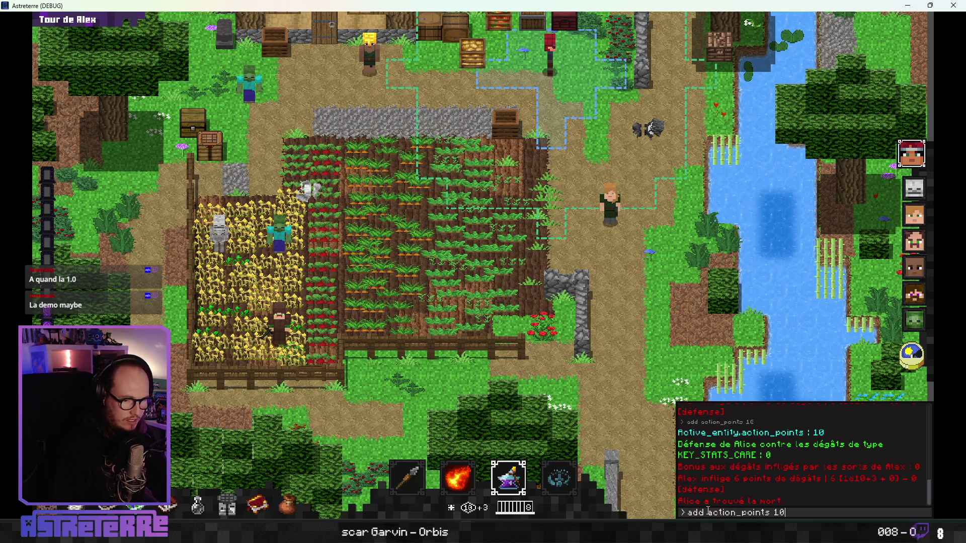
pyautogui.press('Return')
pyautogui.press('`')
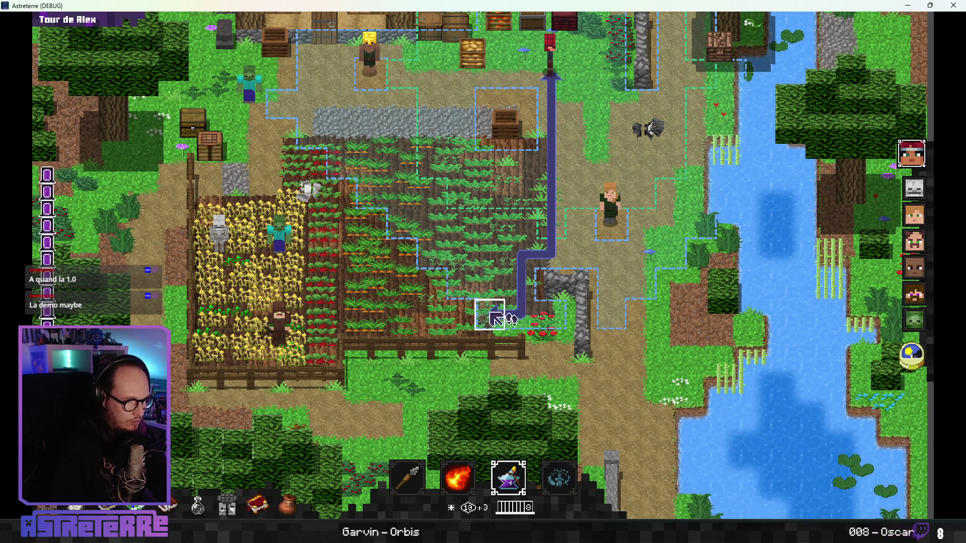
# - Walk Alex down beside the stone wall and top up his action points again
pyautogui.click(495, 322)
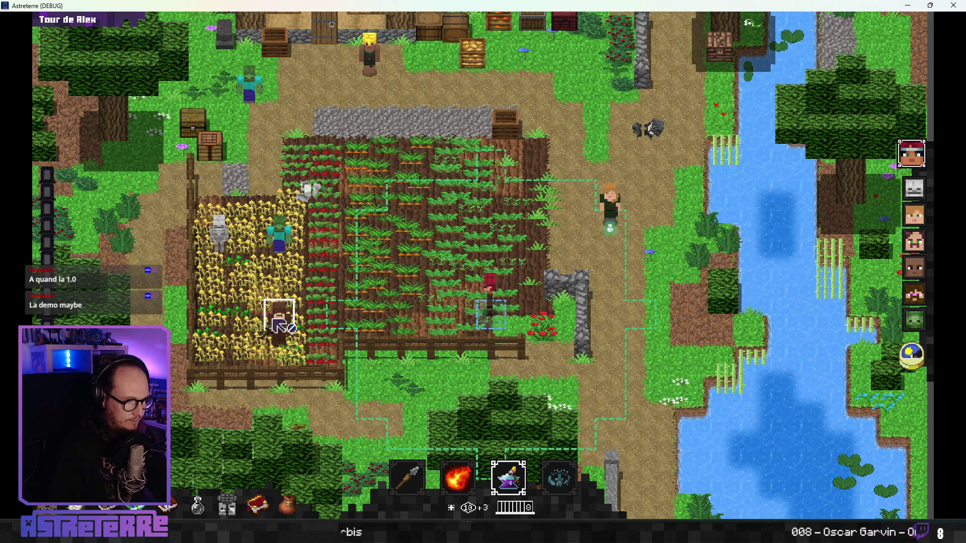
pyautogui.press('`')
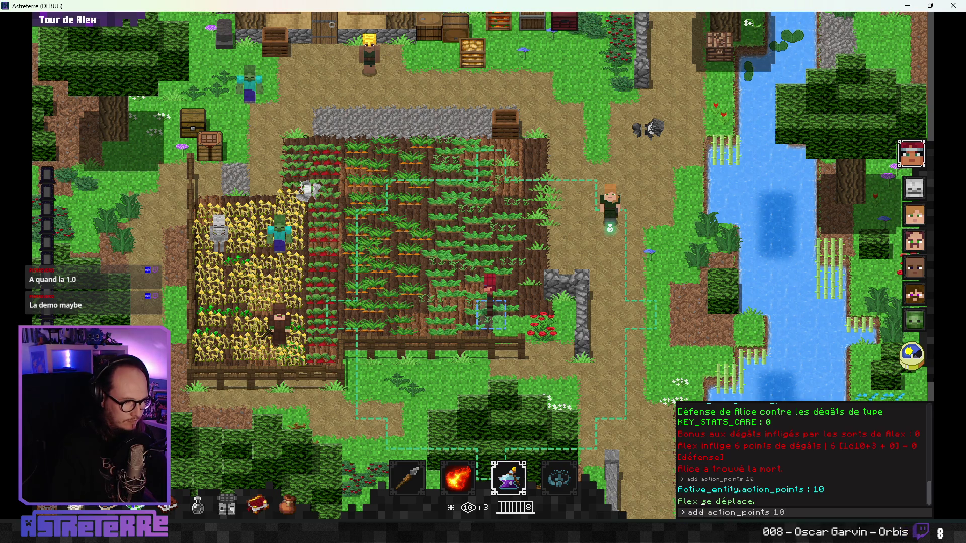
pyautogui.press('Return')
pyautogui.press('`')
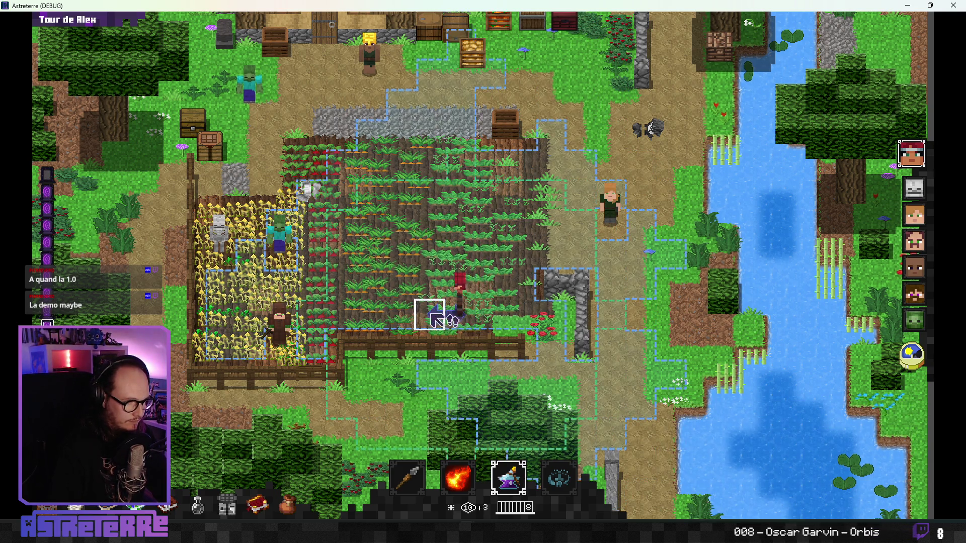
# - Move Alex into the vegetable field near the brown-robed character, refilling his action points
pyautogui.click(437, 321)
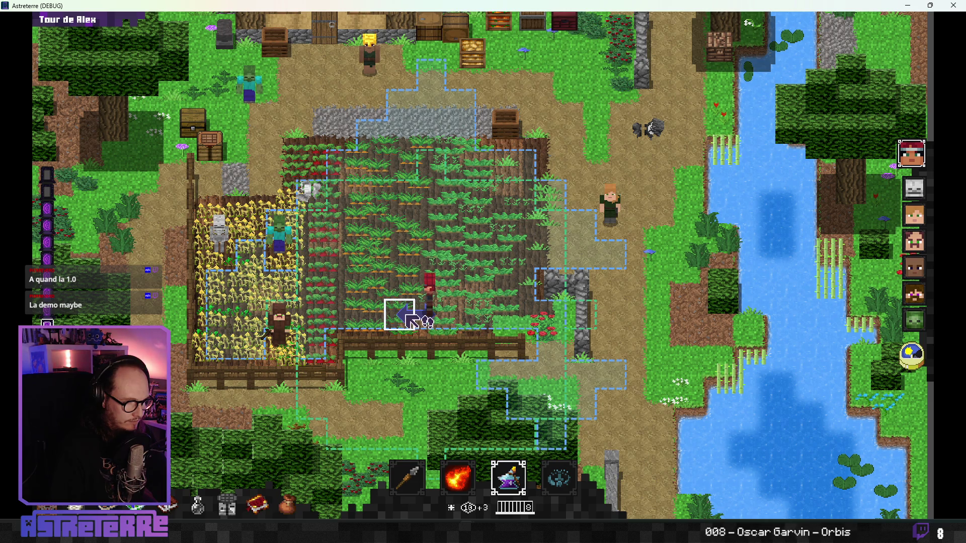
pyautogui.click(280, 341)
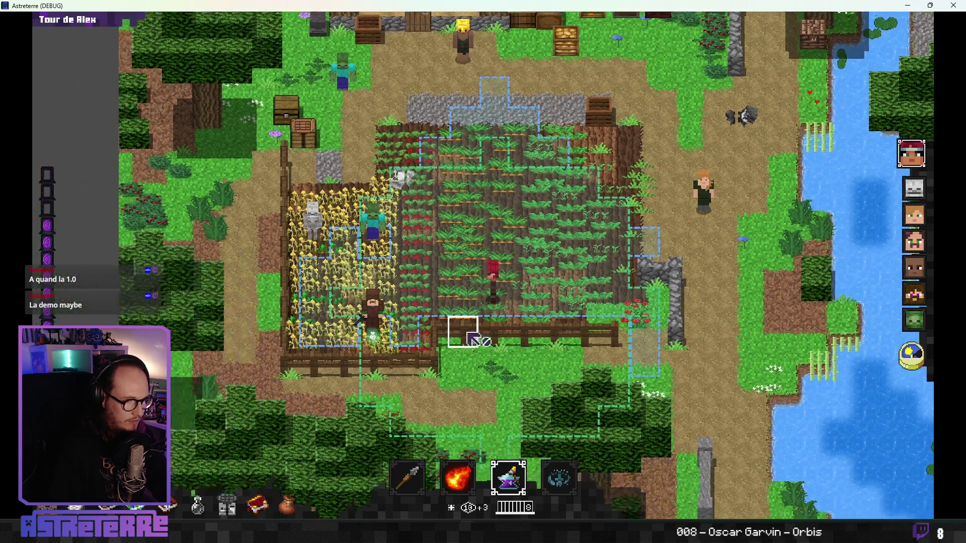
pyautogui.press('`')
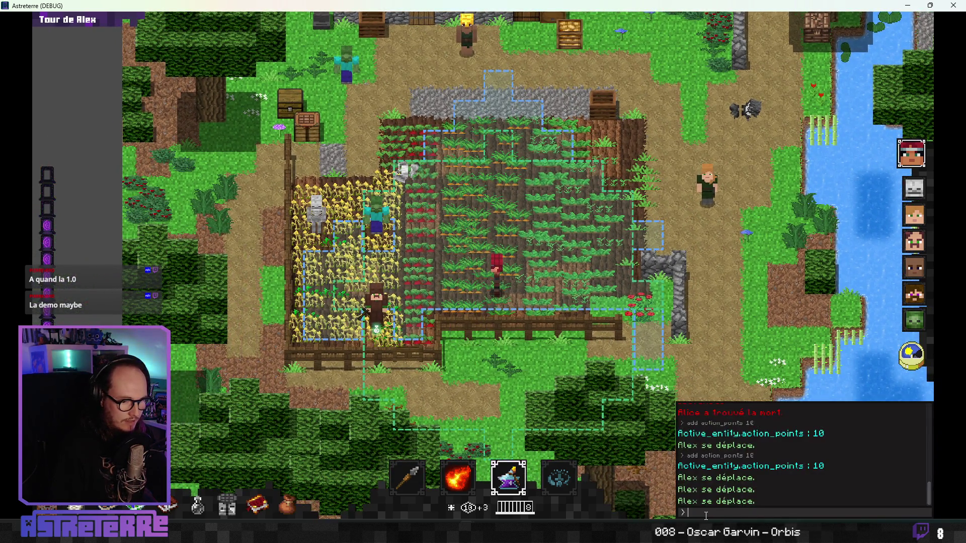
pyautogui.press('Up')
pyautogui.press('Return')
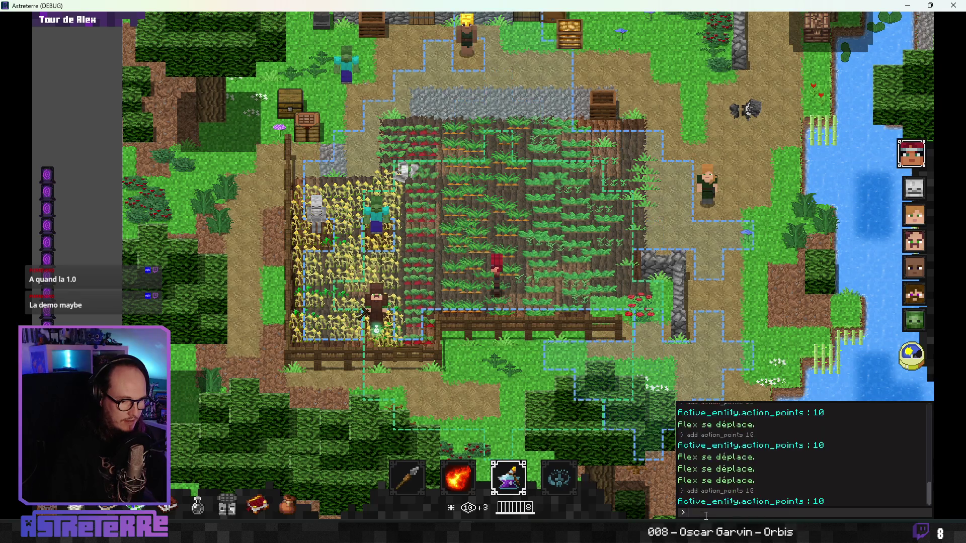
pyautogui.press('`')
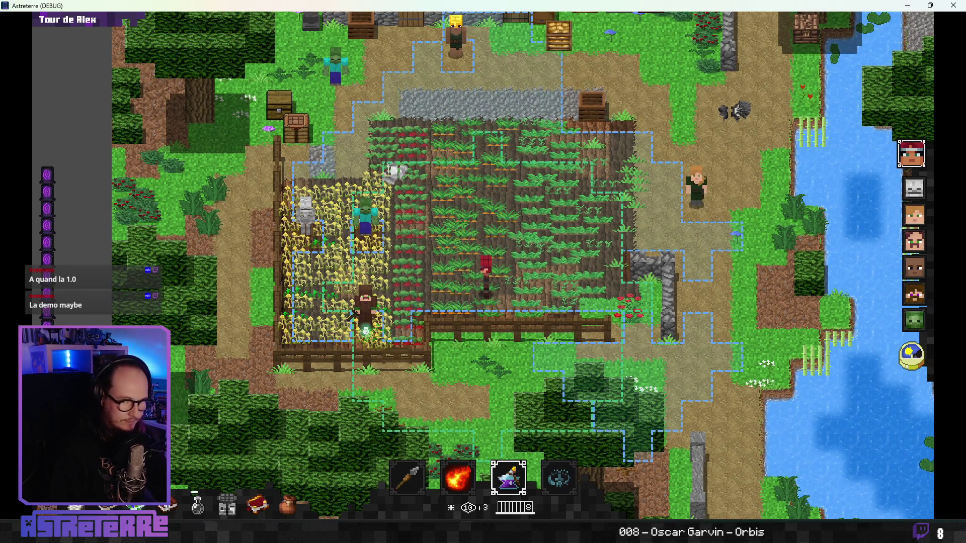
# - Launch the ScreenToGif recorder from the Start menu
pyautogui.press('super')
pyautogui.scroll(-2, 611, 331)
pyautogui.press('super')
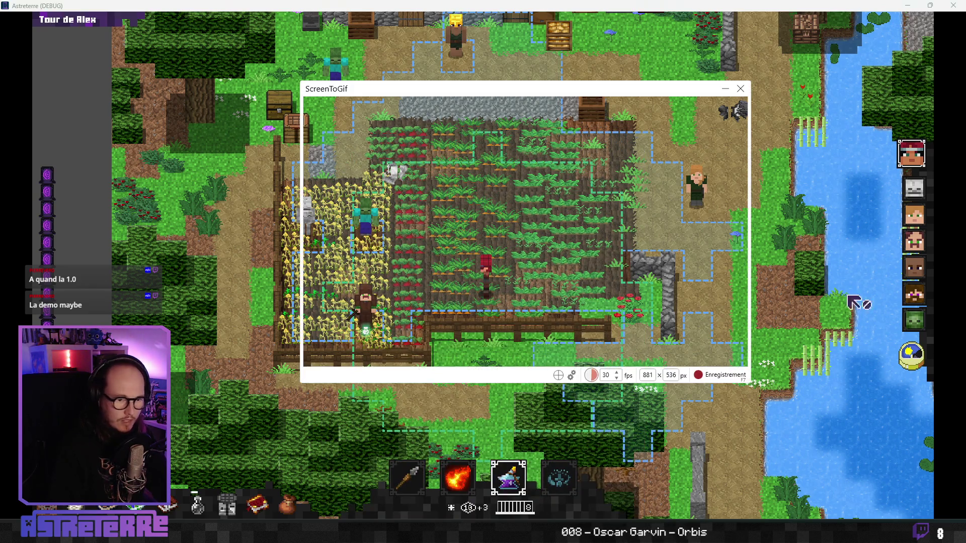
# - Frame the vegetable field, record Alex's throw, then stop with Arrêter to load the frames
pyautogui.moveTo(509, 89)
pyautogui.mouseDown()
pyautogui.moveTo(350, 159)
pyautogui.moveTo(374, 151)
pyautogui.mouseUp()
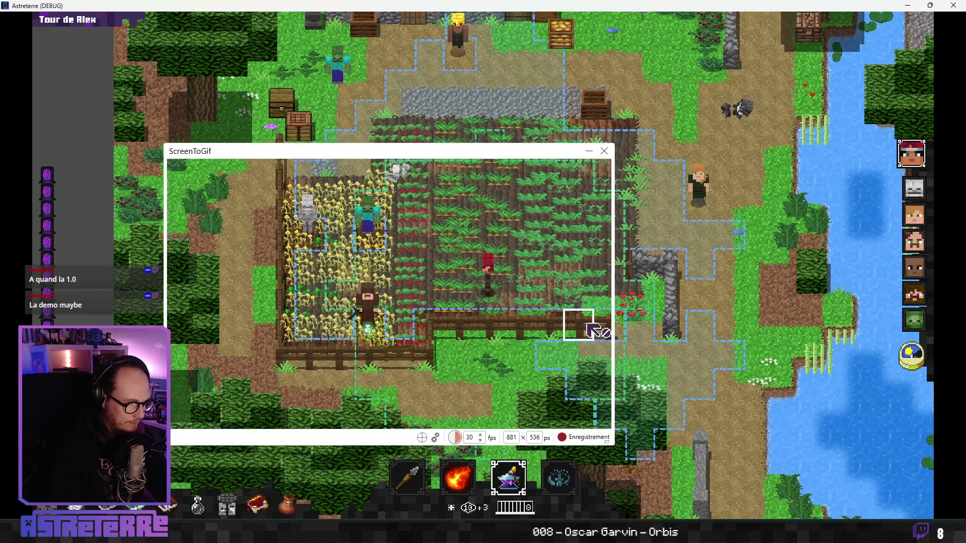
pyautogui.press('F7')
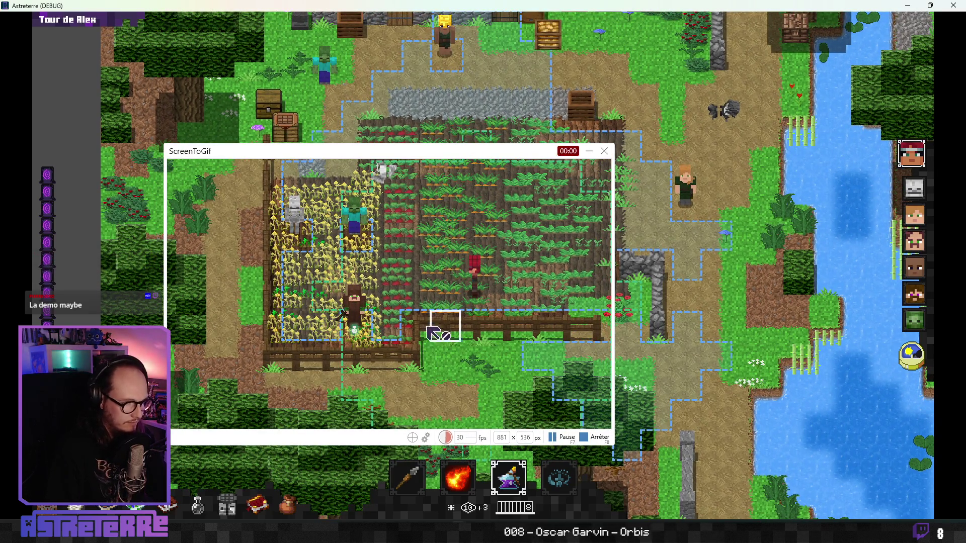
pyautogui.click(359, 326)
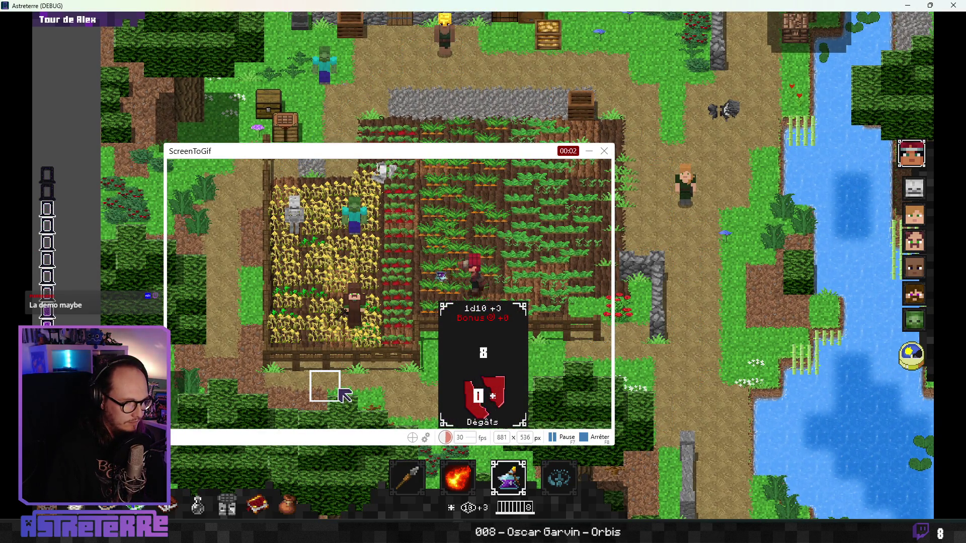
pyautogui.hotkey('alt', 'Tab')
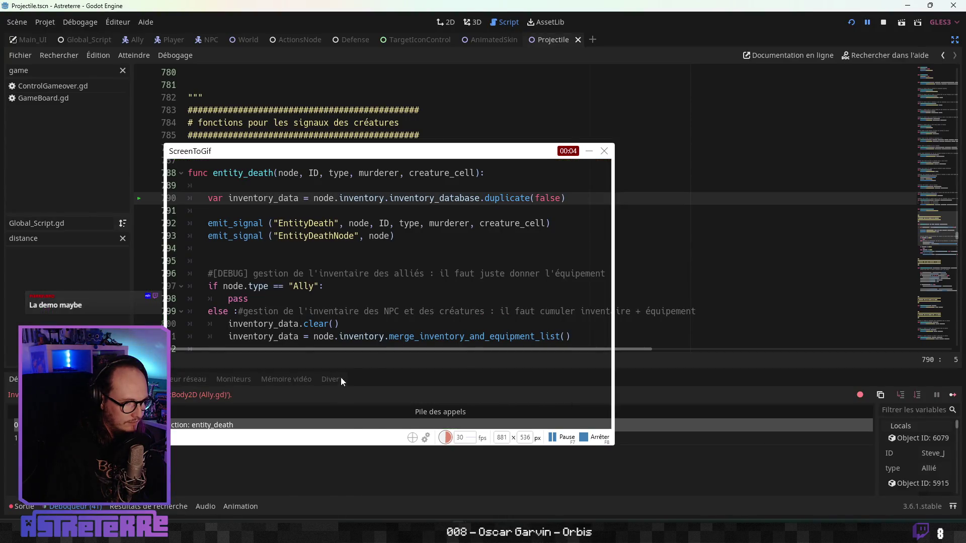
pyautogui.hotkey('alt', 'Tab')
pyautogui.press('F7')
pyautogui.click(582, 437)
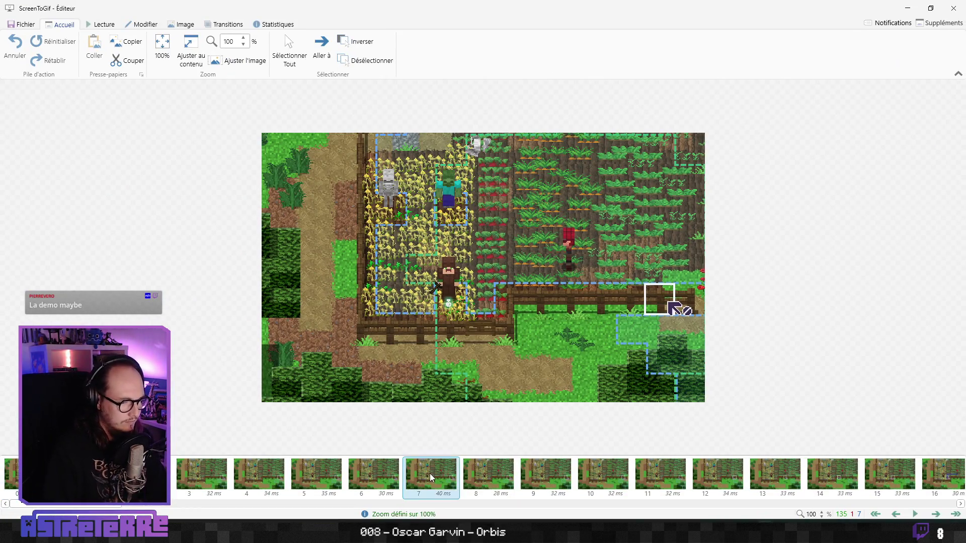
# - Play the 135-frame crop-field throw capture in the ScreenToGif editor
pyautogui.press('space')
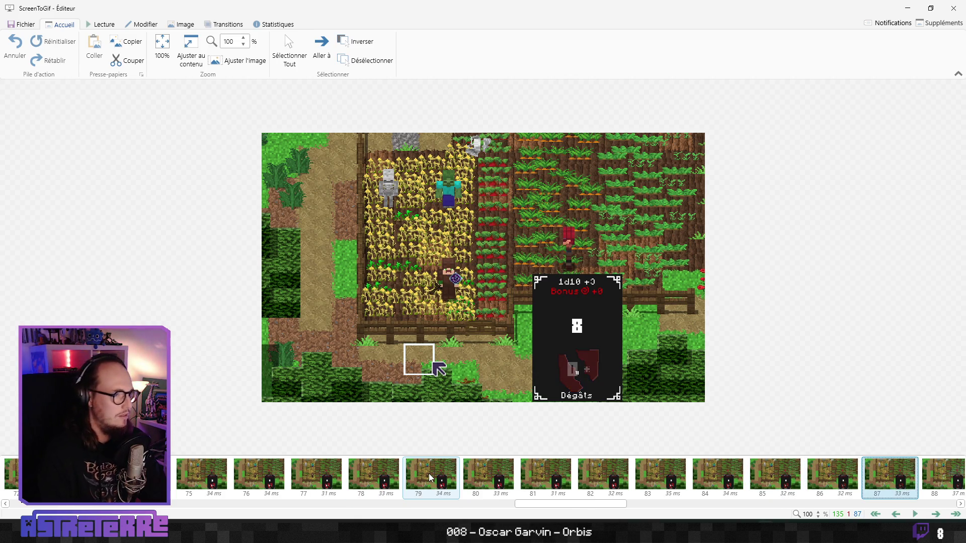
# - Open Image > Dessin libre, then discard the freehand stroke
pyautogui.click(145, 23)
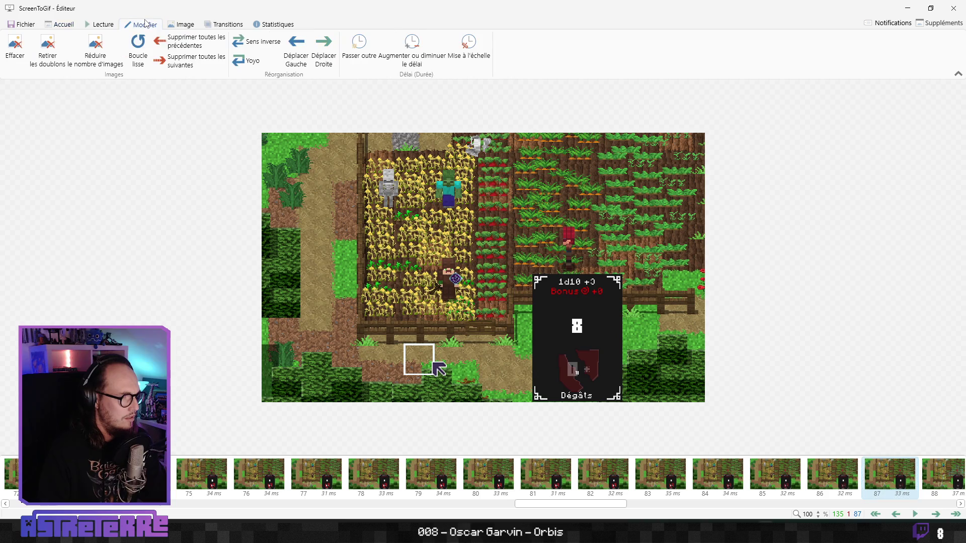
pyautogui.click(178, 25)
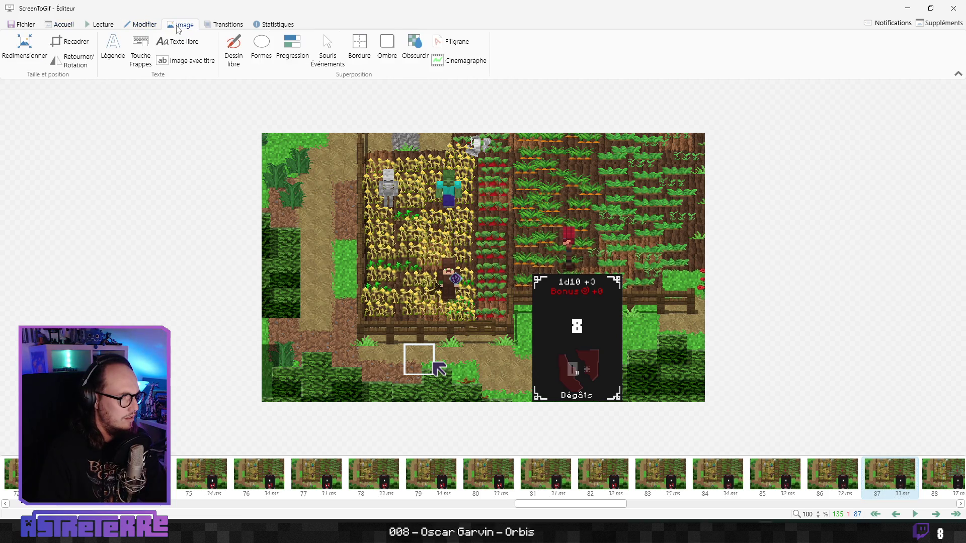
pyautogui.click(233, 49)
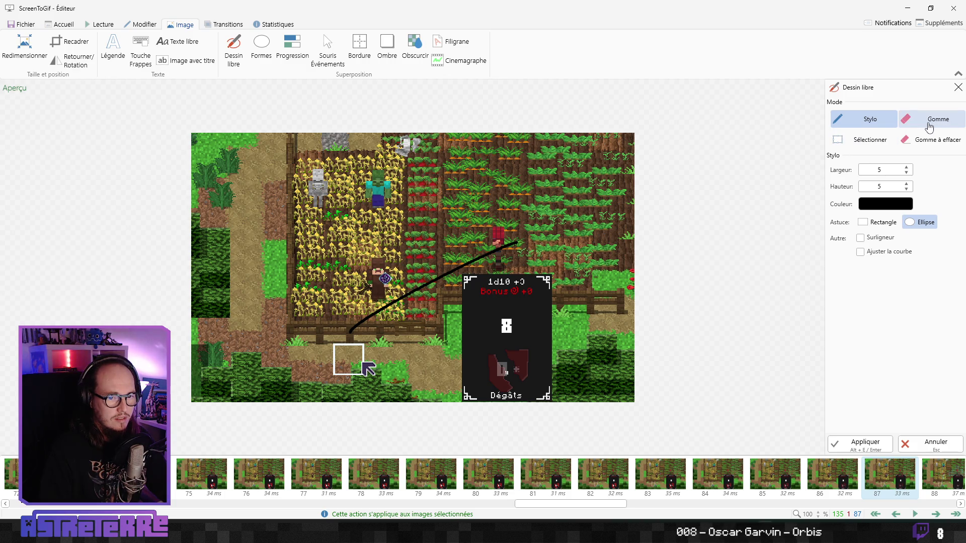
pyautogui.press('Escape')
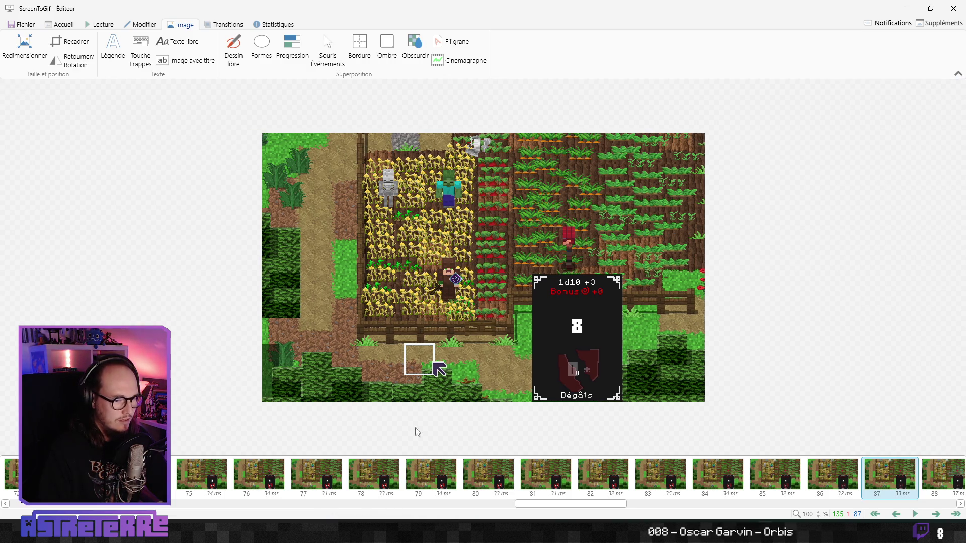
# - Select the timeline frames through frame 103 and open the Formes shape options
pyautogui.click(355, 485)
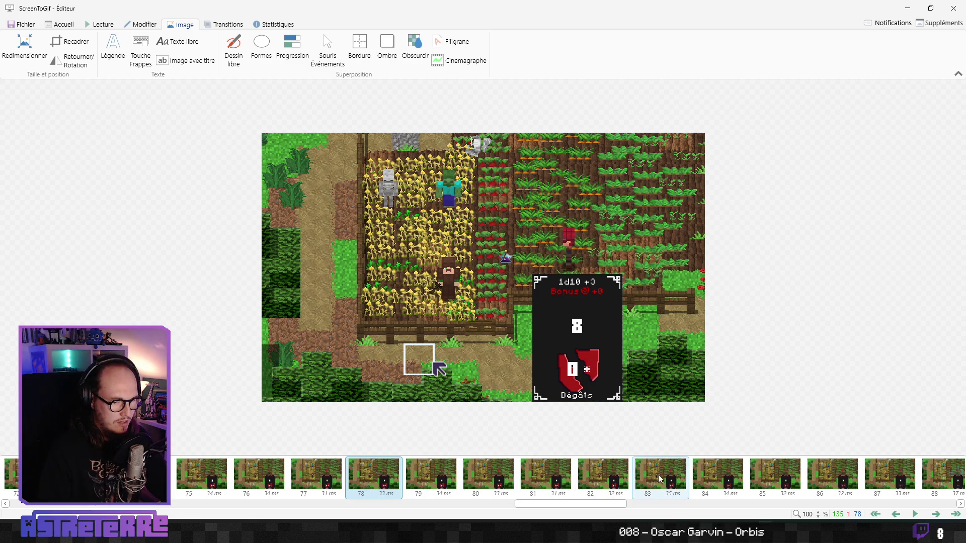
pyautogui.moveTo(576, 503); pyautogui.dragTo(226, 505)
pyautogui.scroll(-3, 236, 475)
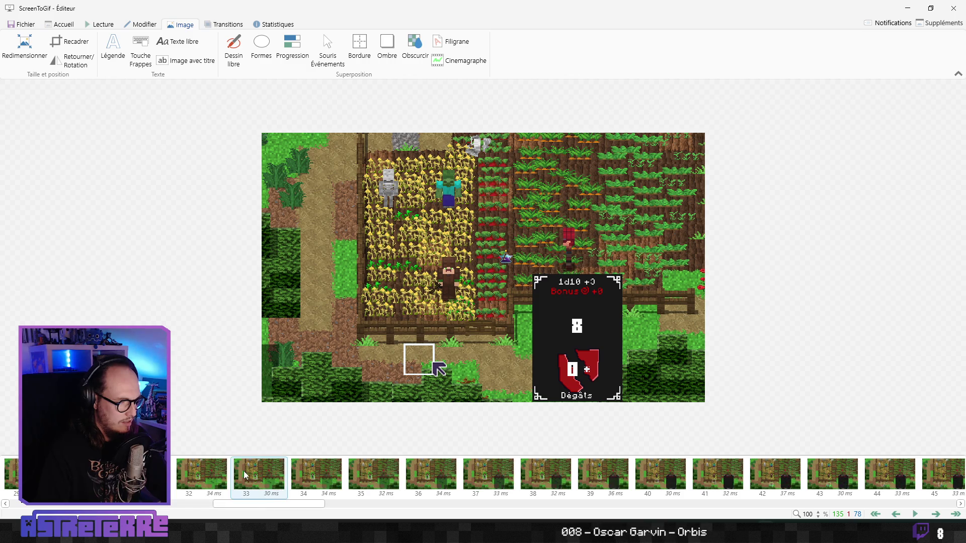
pyautogui.click(246, 475)
pyautogui.click(336, 482)
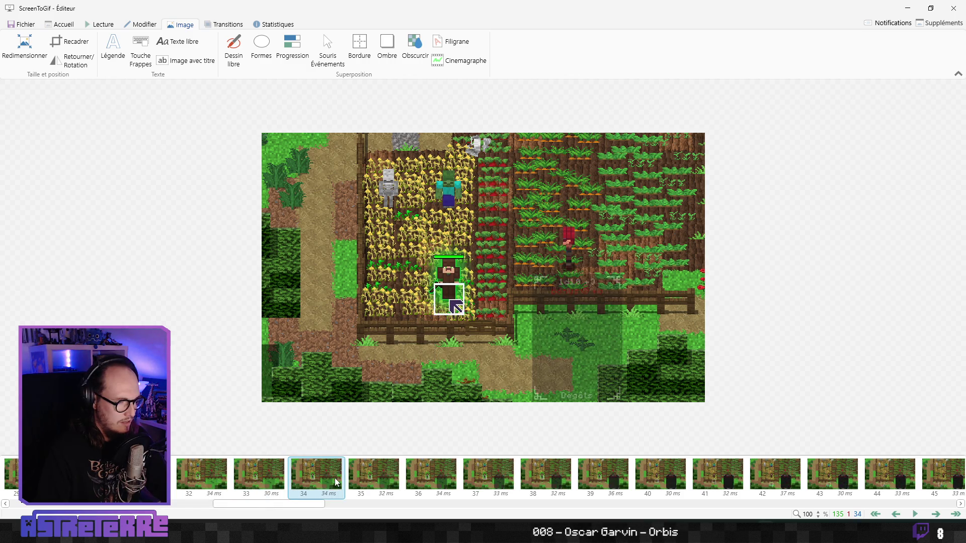
pyautogui.moveTo(301, 504); pyautogui.dragTo(744, 505)
pyautogui.scroll(1, 741, 475)
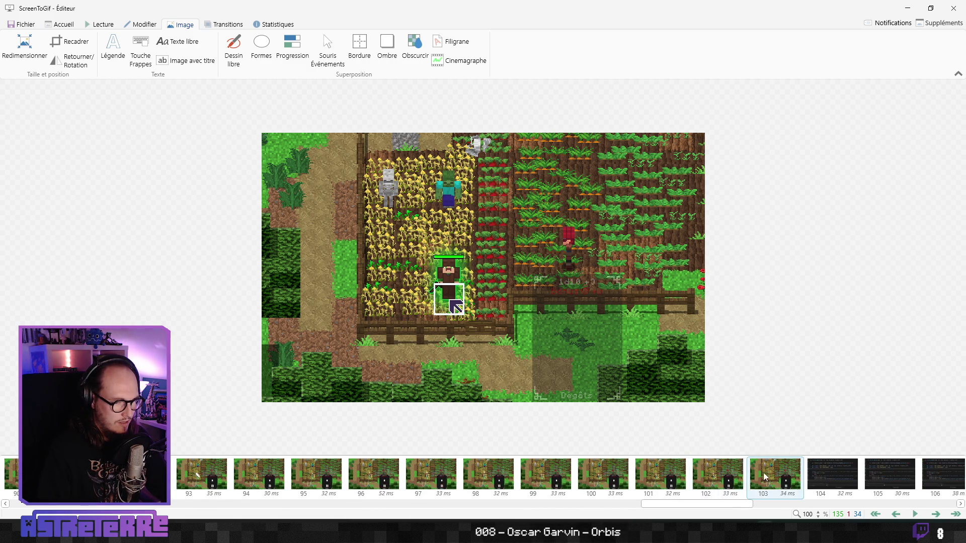
pyautogui.keyDown('shift'); pyautogui.click(741, 474); pyautogui.keyUp('shift')
pyautogui.click(261, 45)
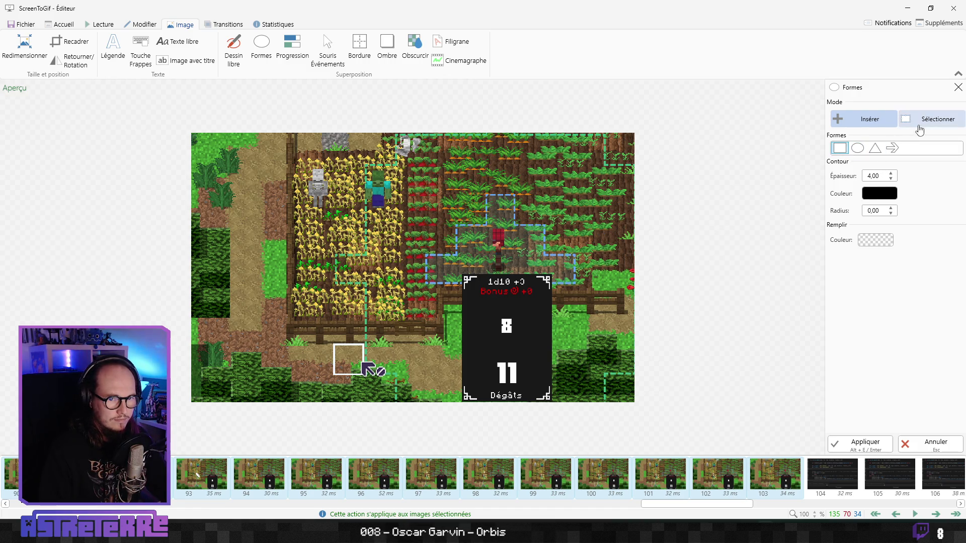
# - Try a rectangle, then switch to Dessin libre and display frame 94
pyautogui.moveTo(412, 297)
pyautogui.mouseDown()
pyautogui.moveTo(460, 277)
pyautogui.moveTo(378, 342)
pyautogui.mouseUp()
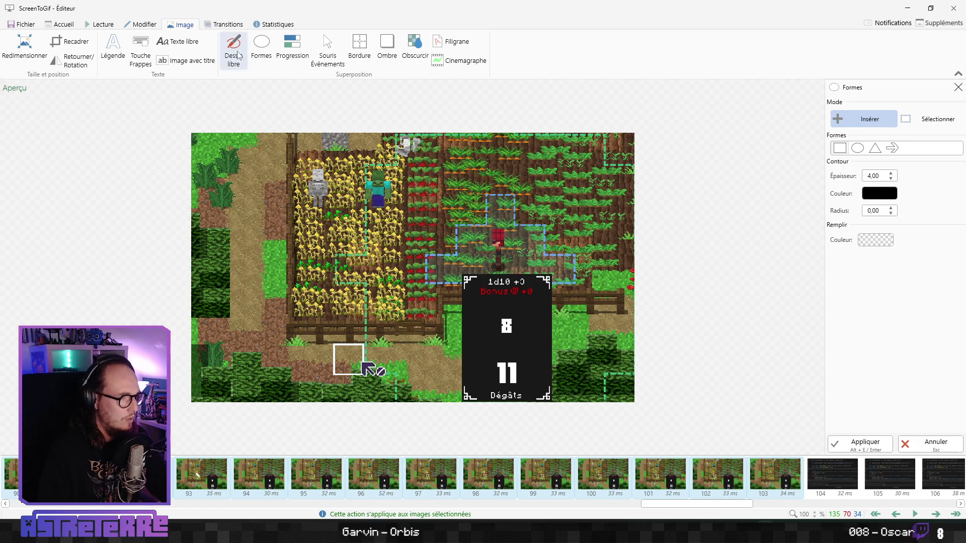
pyautogui.click(234, 50)
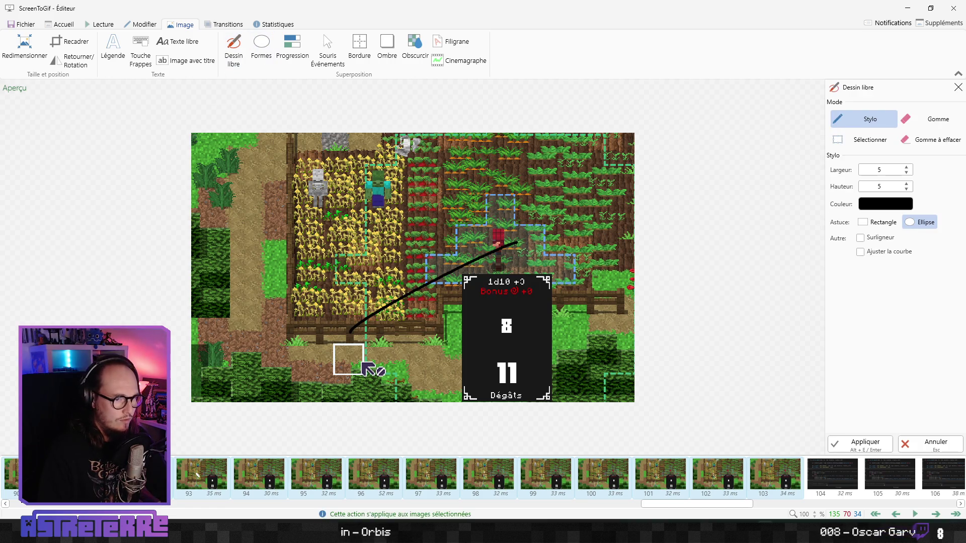
pyautogui.click(253, 475)
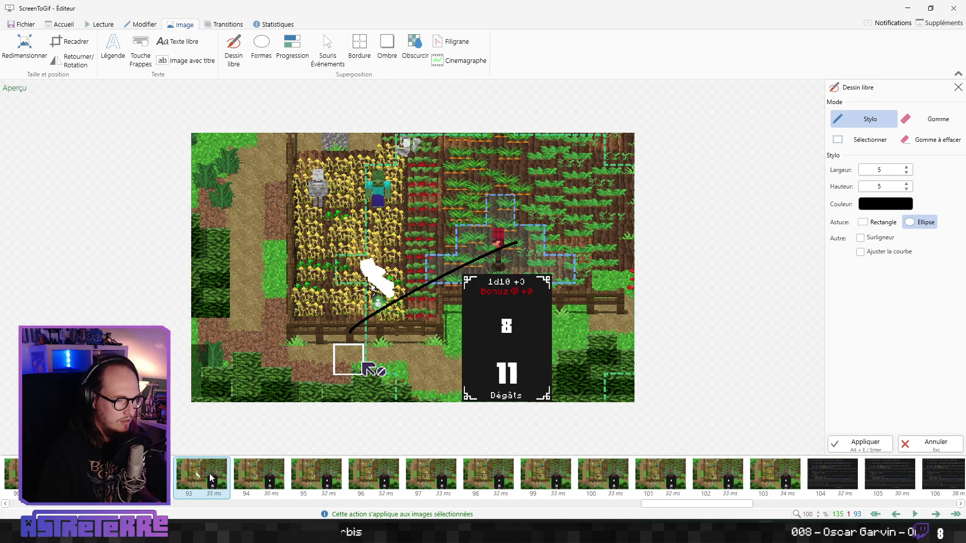
# - Step through throw frames 61–99 comparing the arc, then cancel closing the editor
pyautogui.press('Left')
pyautogui.press('Left')
pyautogui.press('Left')
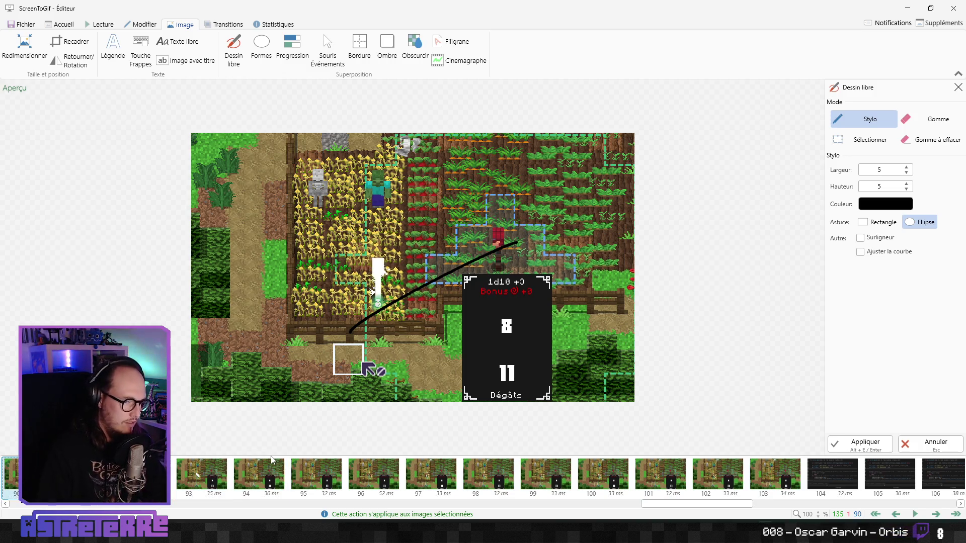
pyautogui.press('Right')
pyautogui.press('Right')
pyautogui.press('Right')
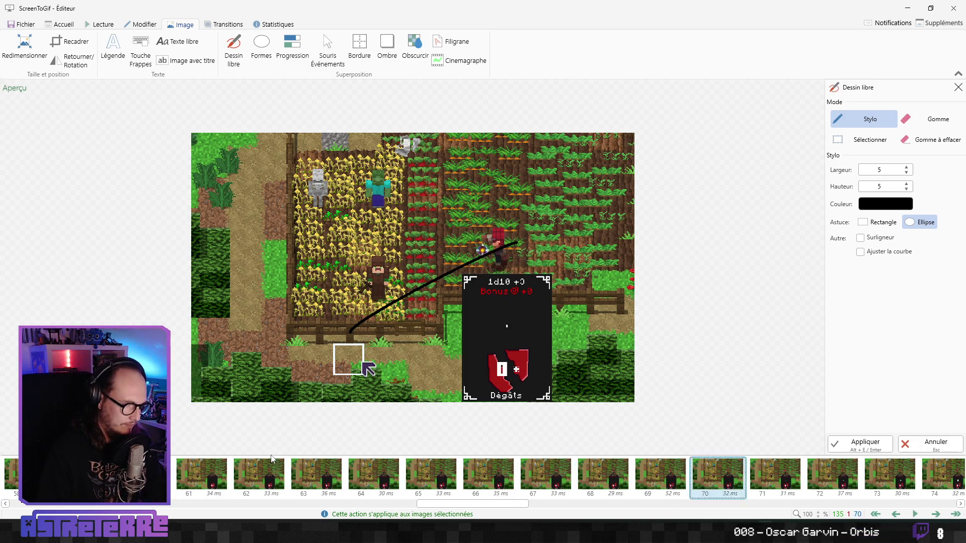
pyautogui.press('Left')
pyautogui.press('Left')
pyautogui.press('Left')
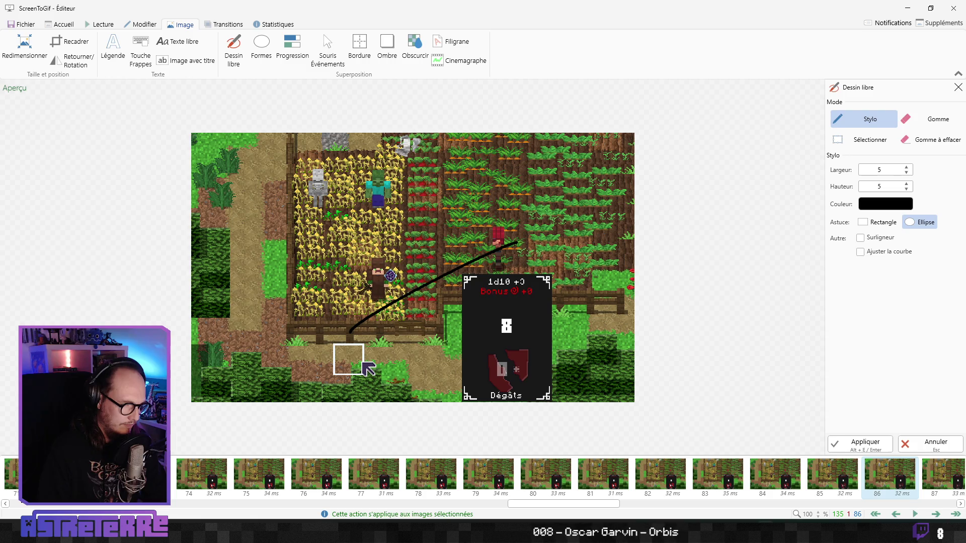
pyautogui.press('Left')
pyautogui.press('Left')
pyautogui.press('Left')
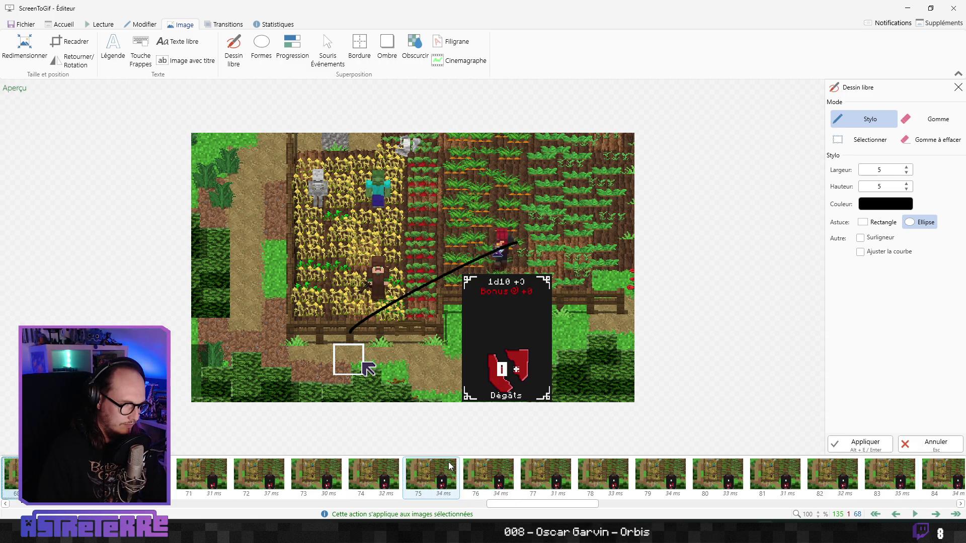
pyautogui.press('Right')
pyautogui.press('Right')
pyautogui.press('Right')
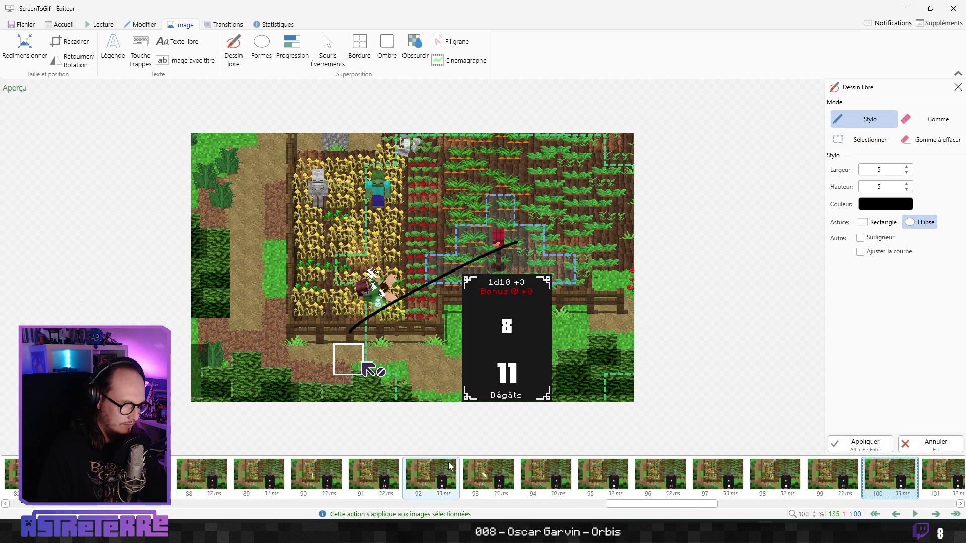
pyautogui.press('Left')
pyautogui.press('Left')
pyautogui.press('Left')
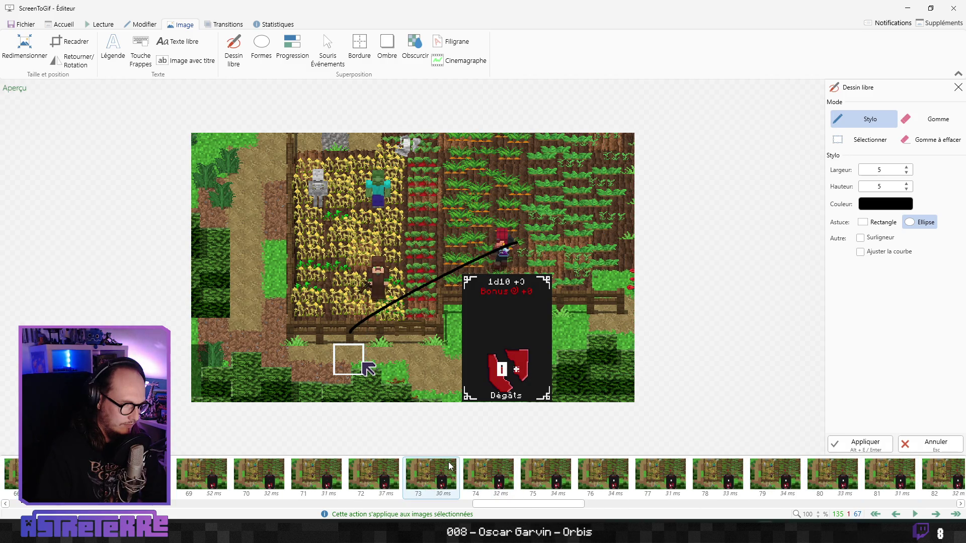
pyautogui.press('Right')
pyautogui.press('Right')
pyautogui.press('Right')
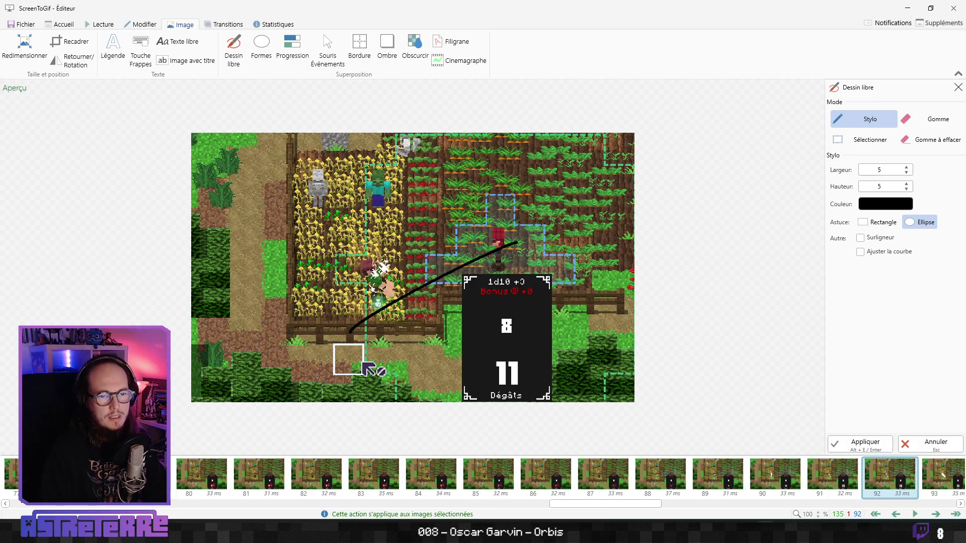
pyautogui.click(952, 7)
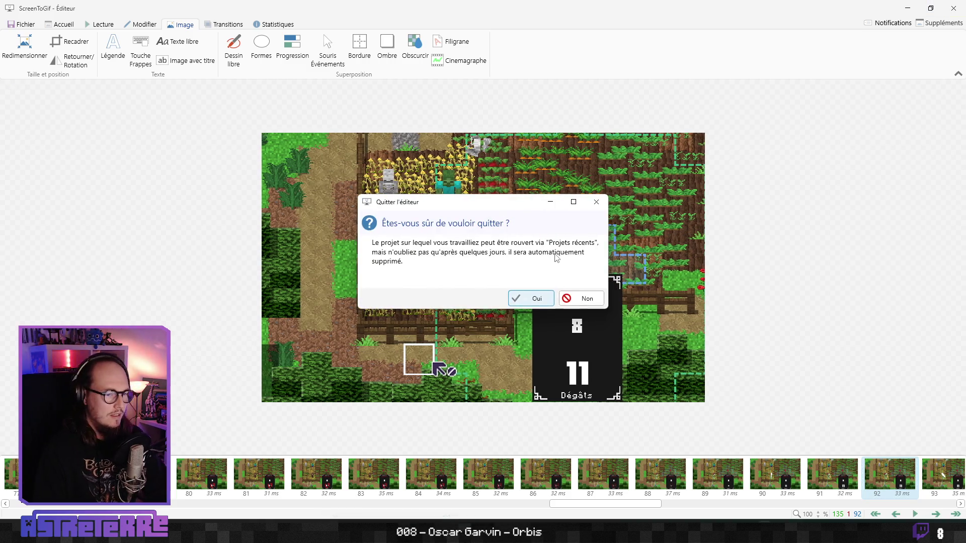
pyautogui.click(578, 297)
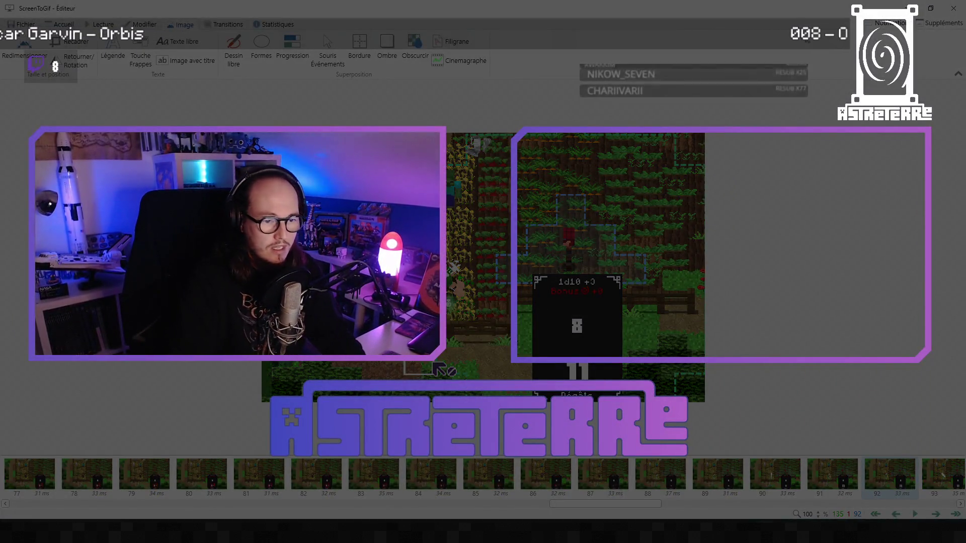
# - Quit ScreenToGif with Oui and close the running game window
pyautogui.click(954, 10)
pyautogui.click(533, 319)
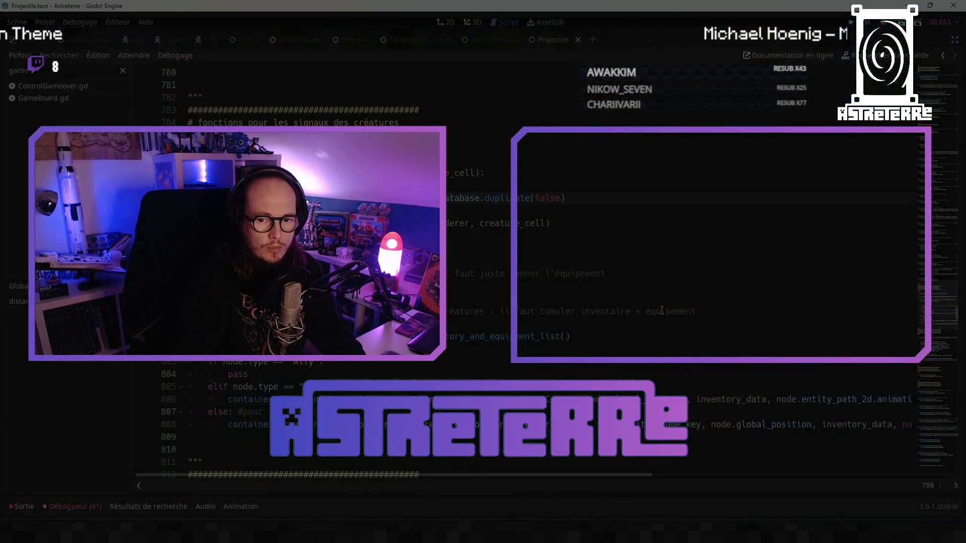
pyautogui.hotkey('alt', 'F4')
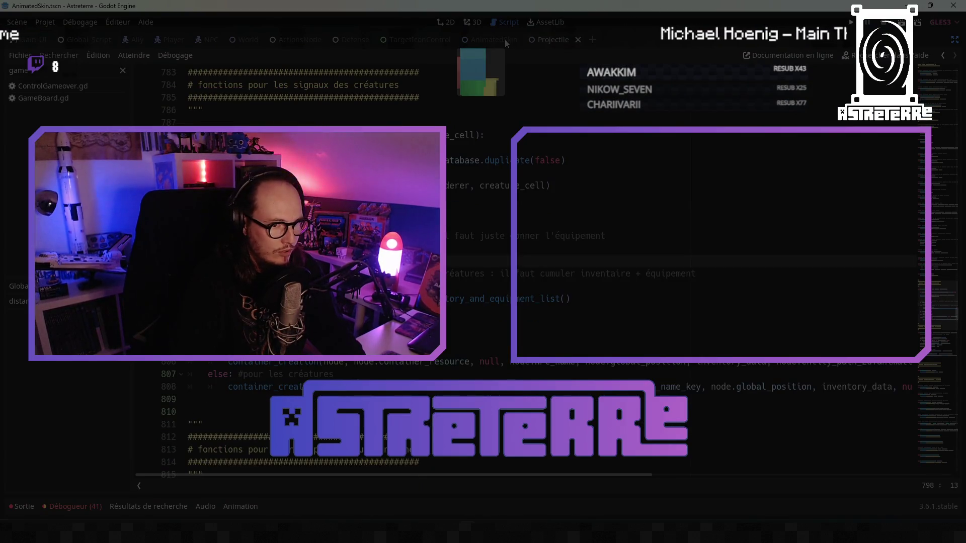
# - Return to the Projectile tab and place the cursor on the pow y_offset formula line
pyautogui.click(490, 40)
pyautogui.click(553, 40)
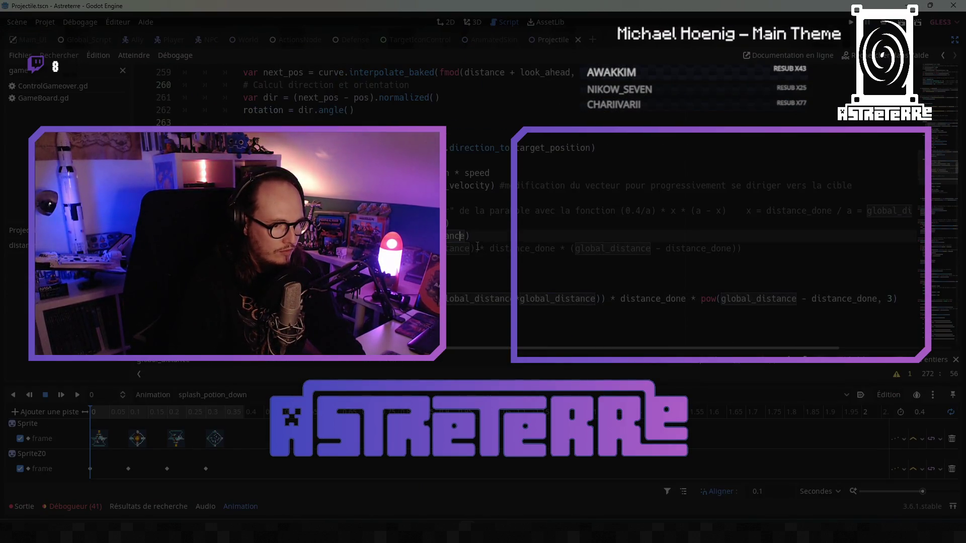
pyautogui.scroll(2, 453, 302)
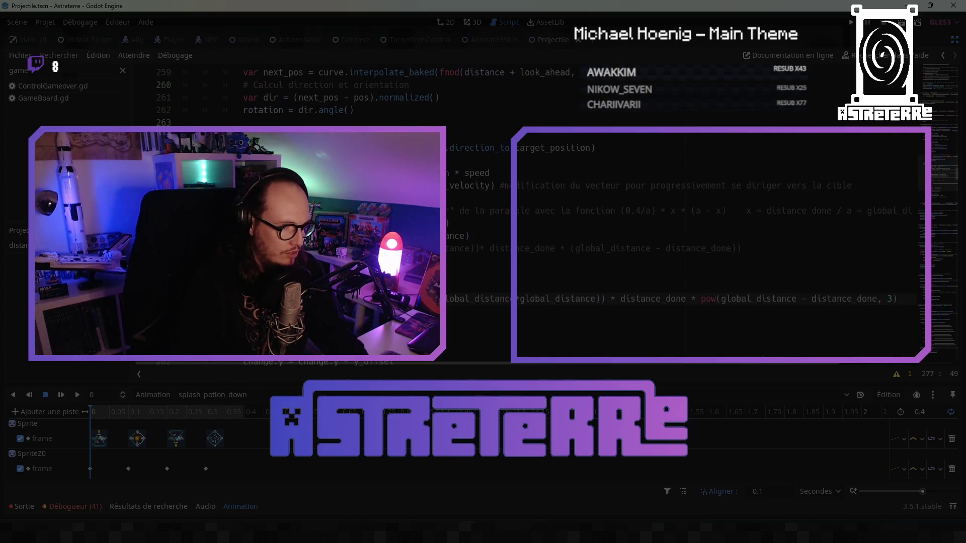
pyautogui.click(419, 299)
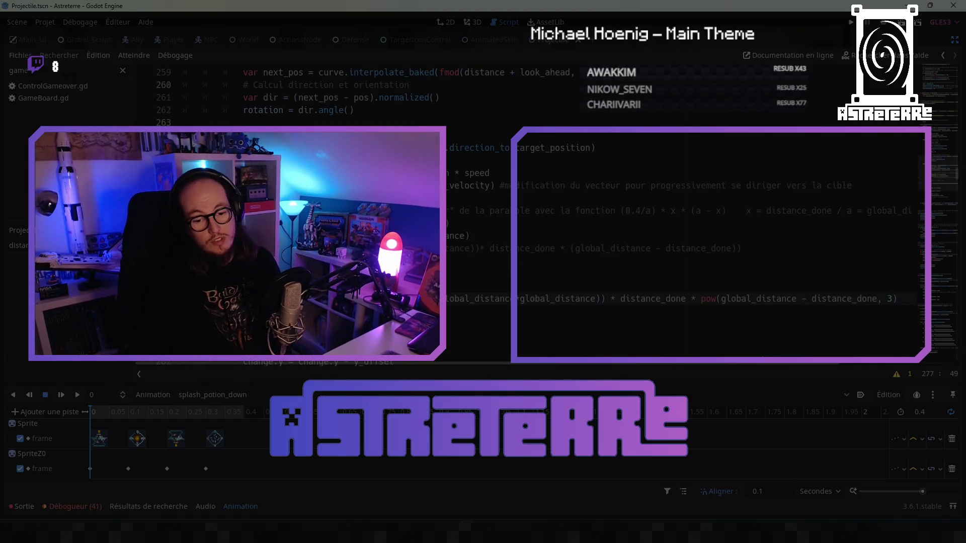